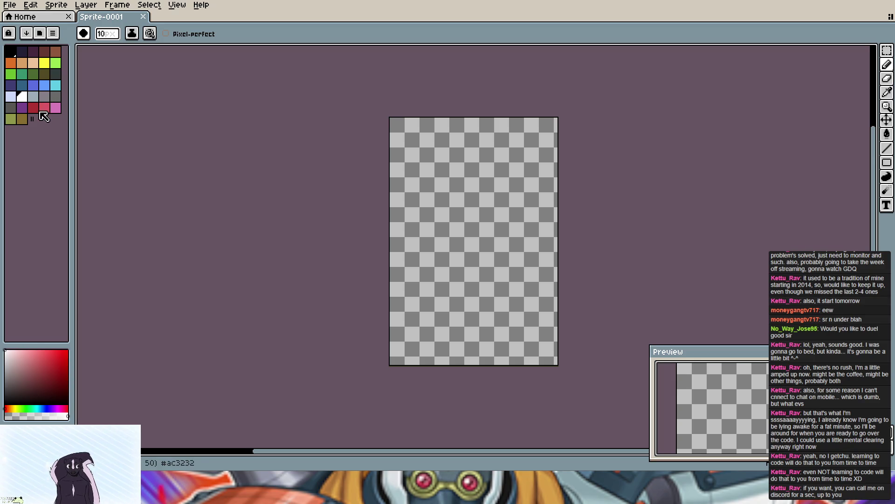
Step: Make dark purple the drawing colour and undo a test stroke on the blank canvas
left_click(42, 53)
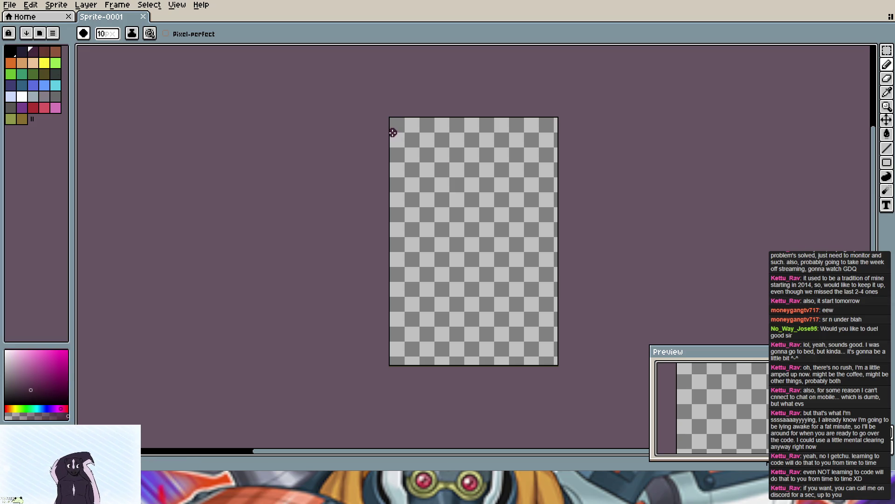
left_click_drag(399, 128, 410, 123)
key("ctrl+z")
Step: Look through the brush parameter and ink mode options without changing them
left_click(84, 33)
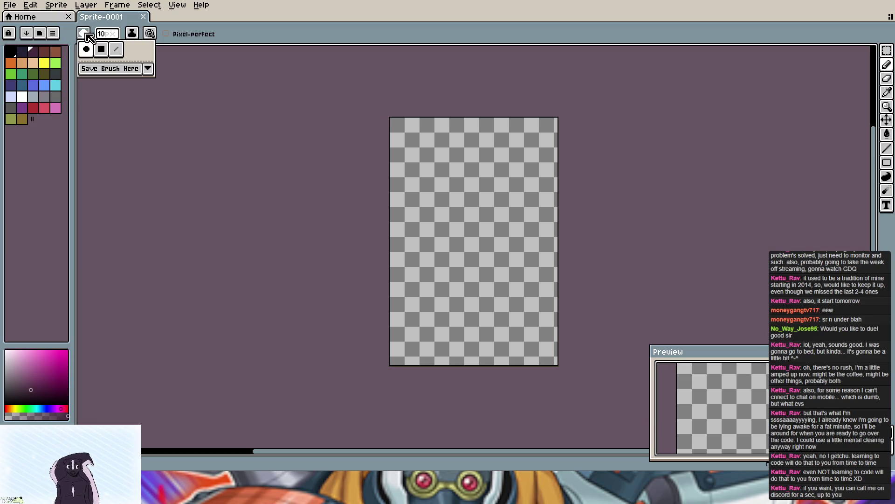
left_click(147, 68)
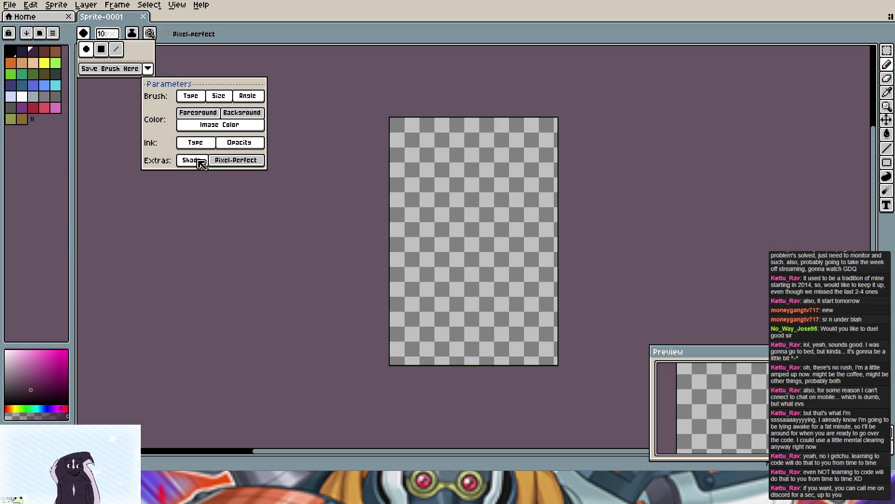
left_click(250, 34)
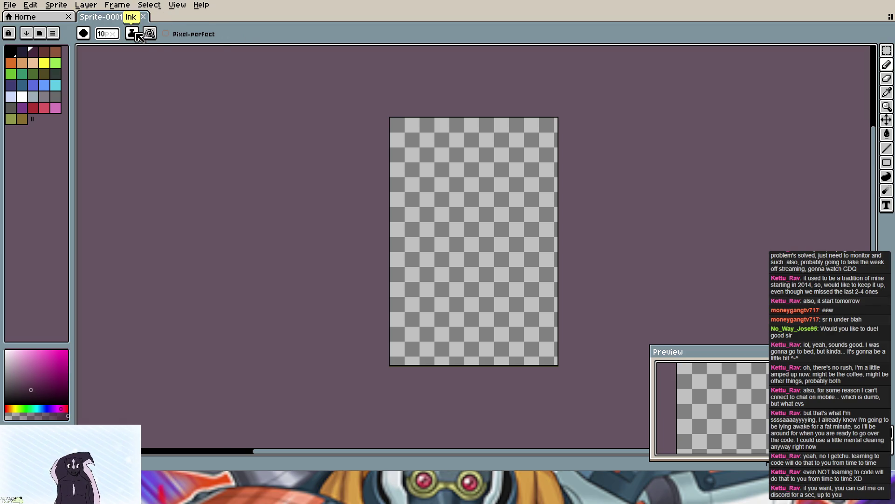
left_click(133, 34)
left_click(137, 36)
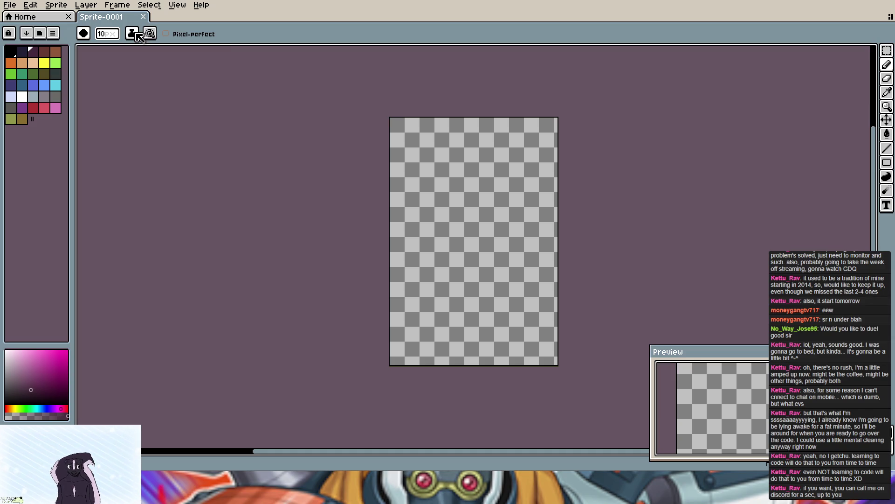
Step: Switch to a square brush and clear the size field for a new value
left_click(84, 33)
left_click(103, 50)
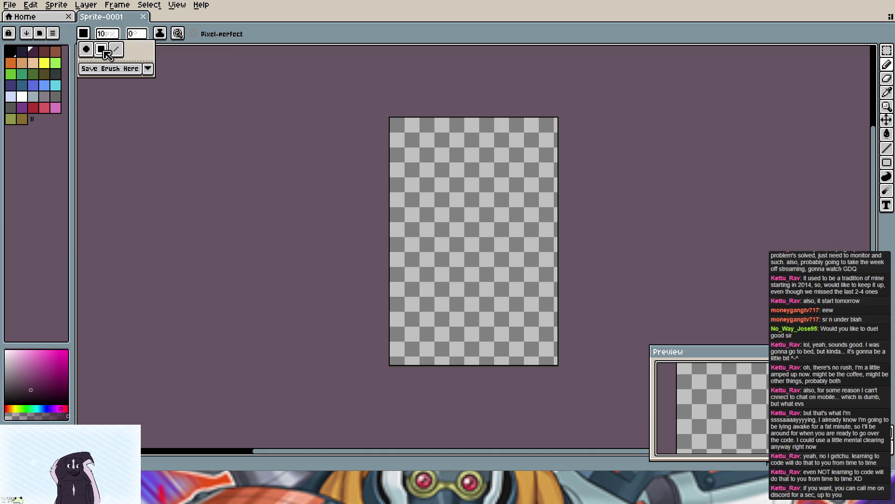
left_click(109, 34)
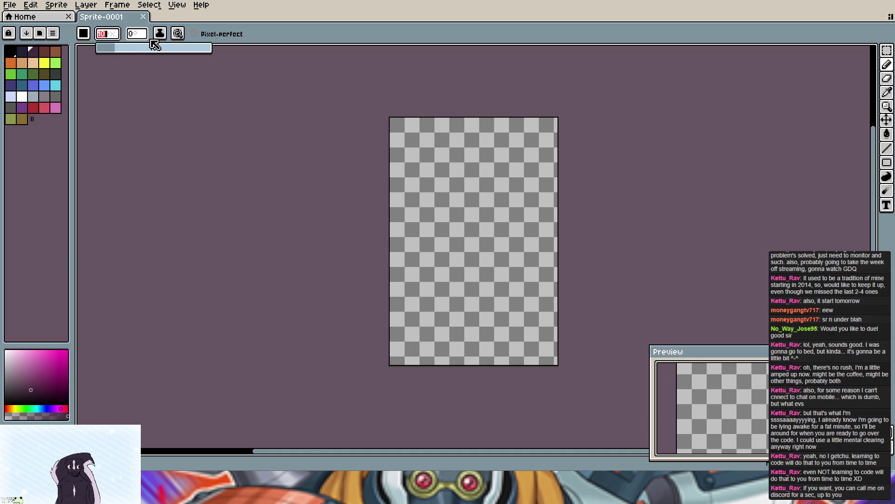
type("3")
type("0")
type("1")
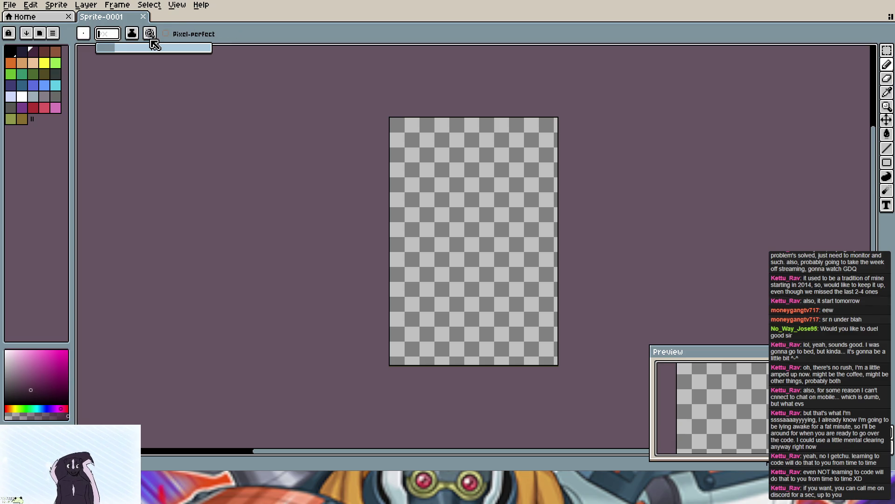
type("0")
key("BackSpace")
type("90")
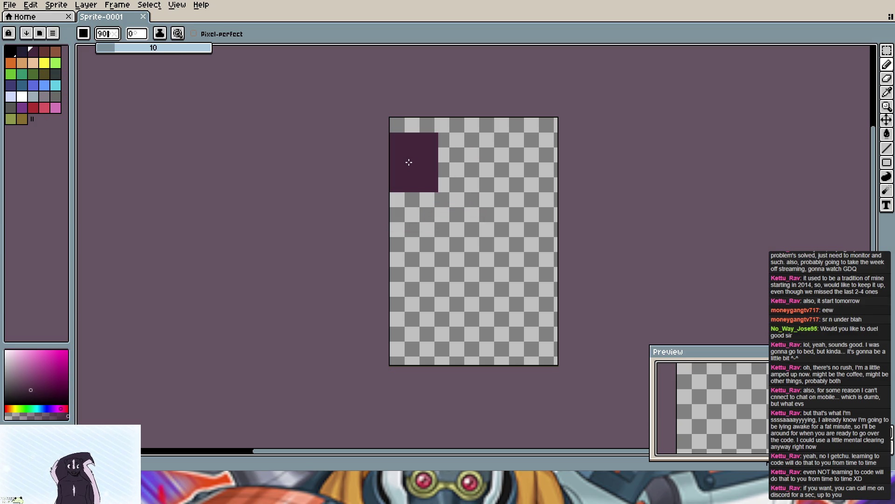
Step: Confirm the 64 px brush size and settle on a round brush shape
left_click(83, 33)
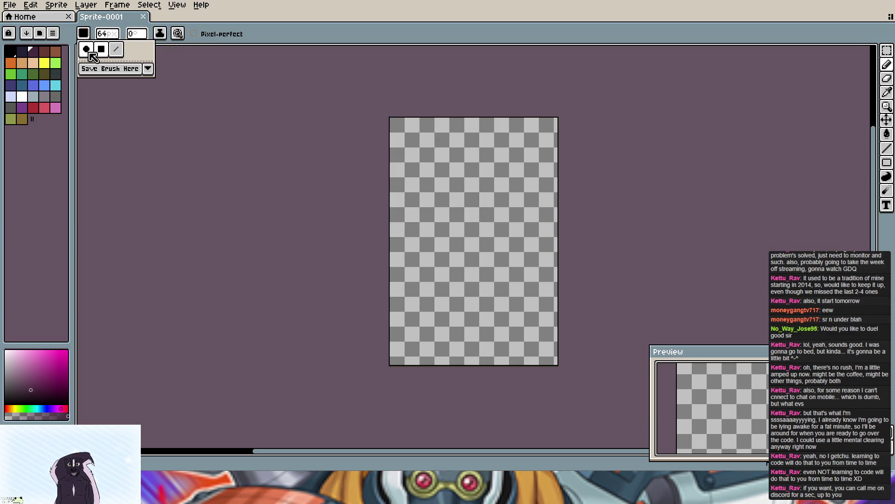
left_click(87, 49)
left_click(116, 50)
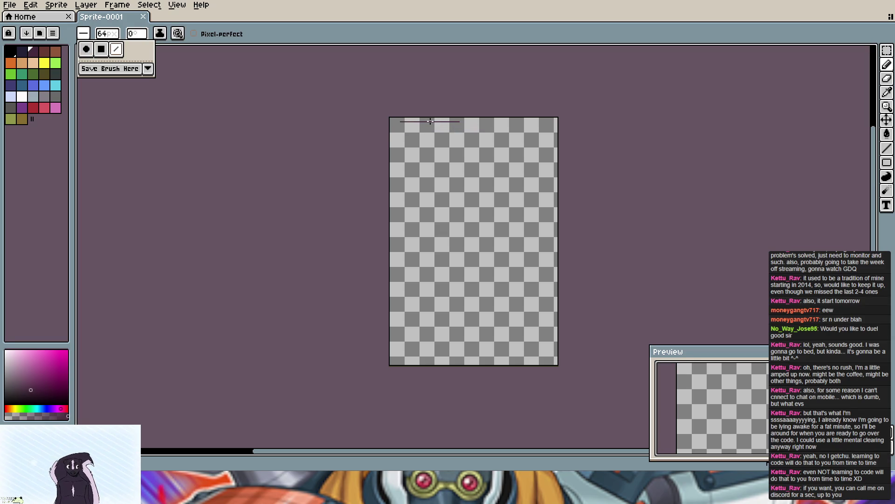
left_click(87, 48)
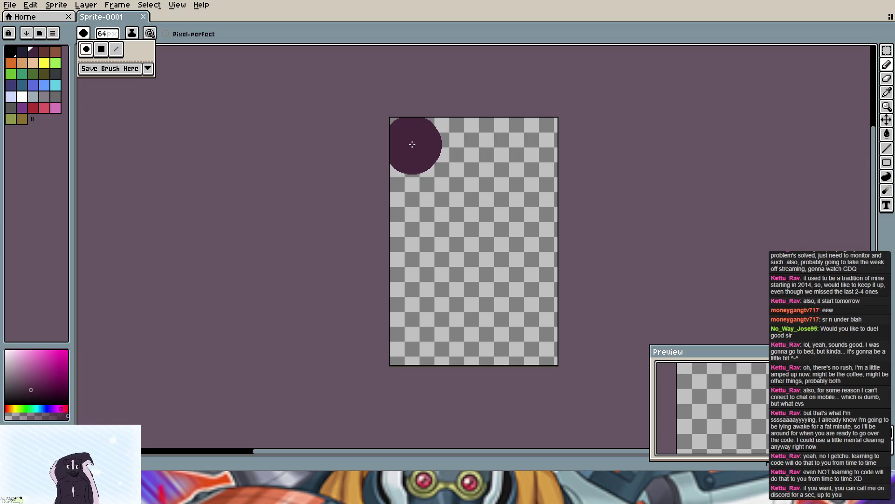
Step: Paint the whole tall canvas solid dark purple, leaving tiny notches at the corners
mouse_move(412, 145)
left_mouse_down()
mouse_move(532, 142)
mouse_move(527, 248)
left_mouse_up()
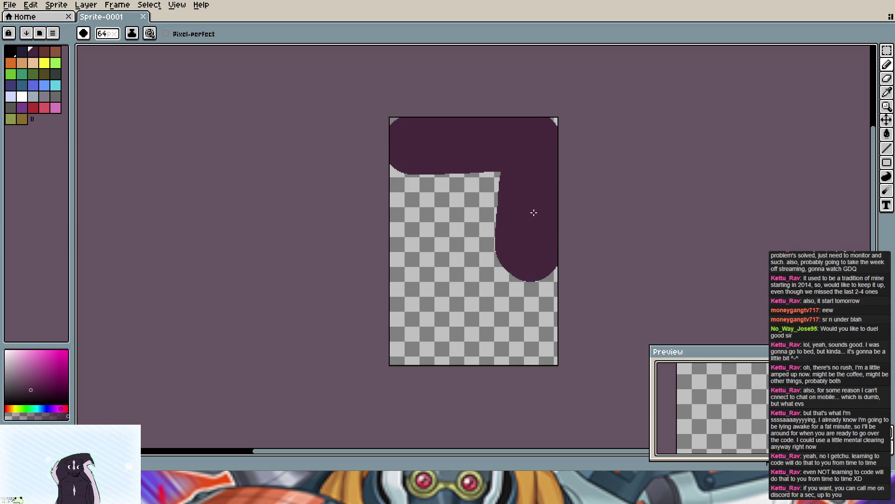
left_click_drag(527, 248, 535, 338)
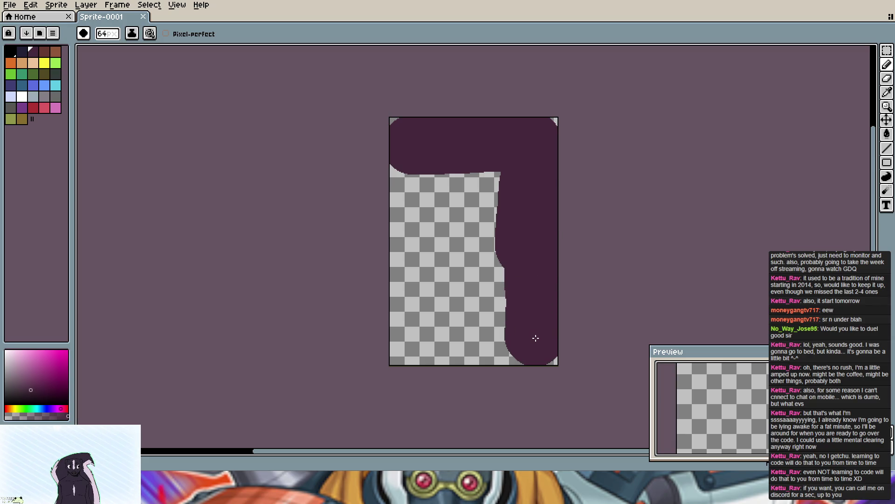
left_click_drag(537, 338, 415, 342)
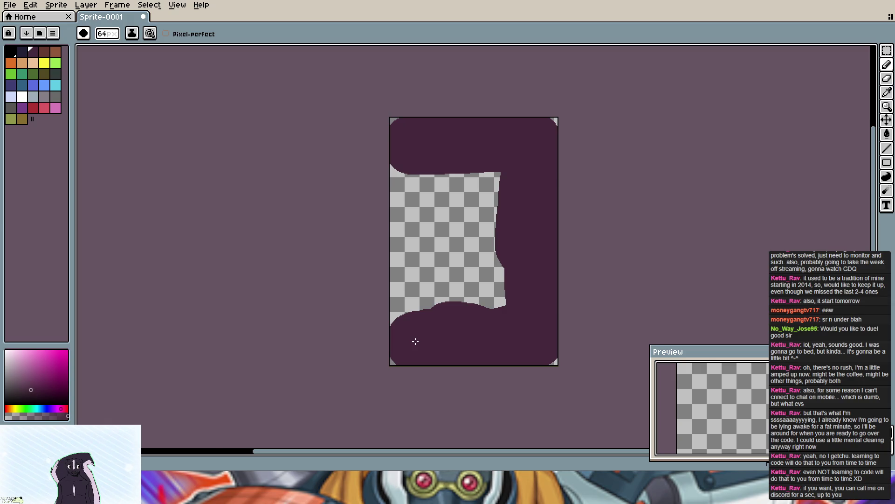
mouse_move(415, 341)
left_mouse_down()
mouse_move(399, 196)
mouse_move(455, 253)
left_mouse_up()
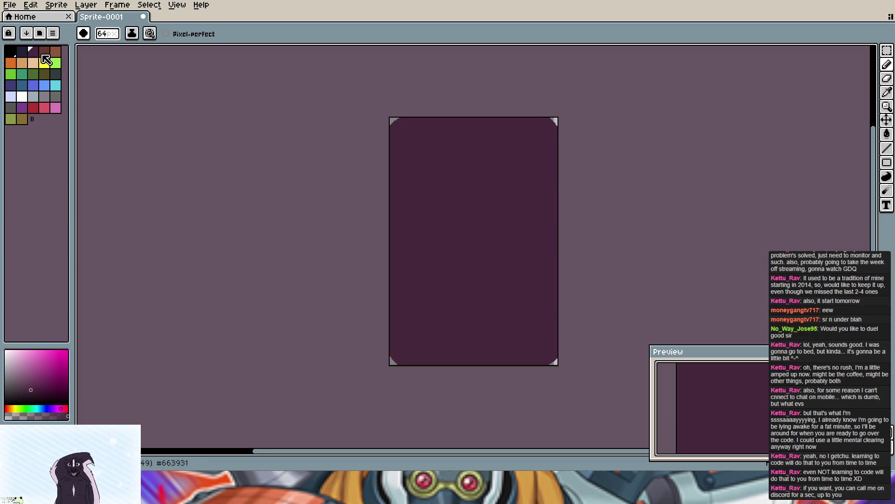
Step: Make reddish brown the drawing colour and shrink the brush to 10 px
left_click(12, 53)
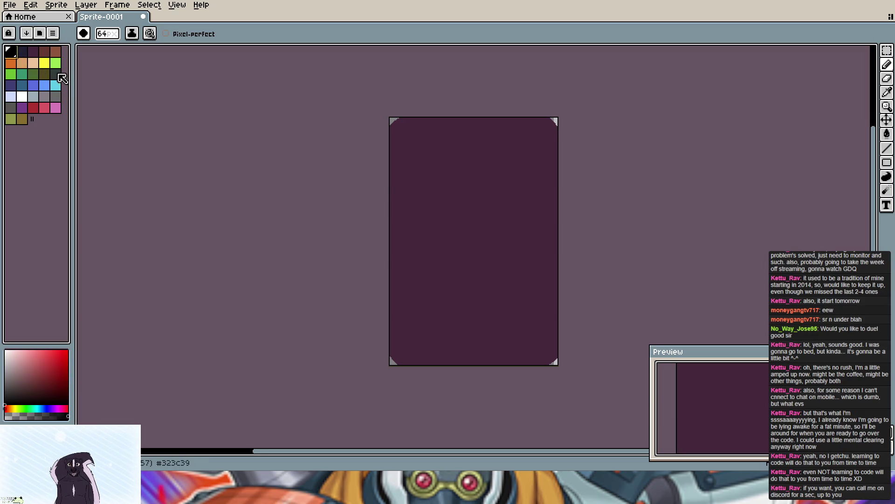
left_click(59, 56)
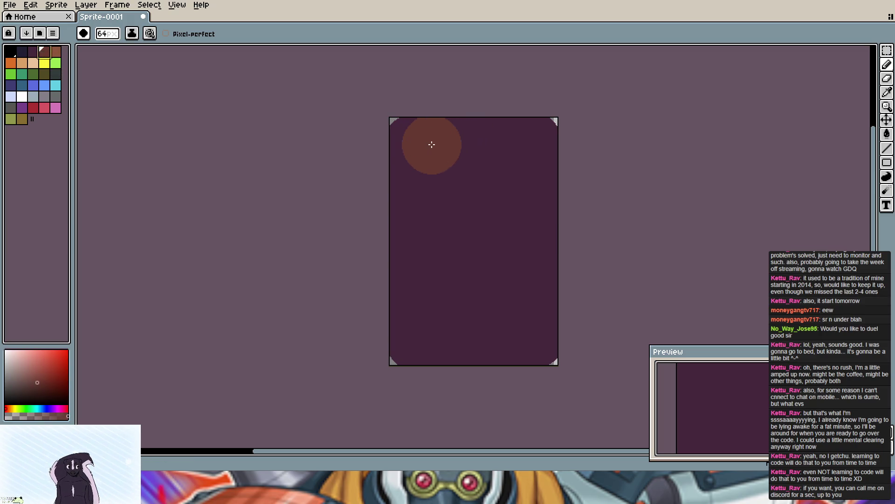
left_click(106, 34)
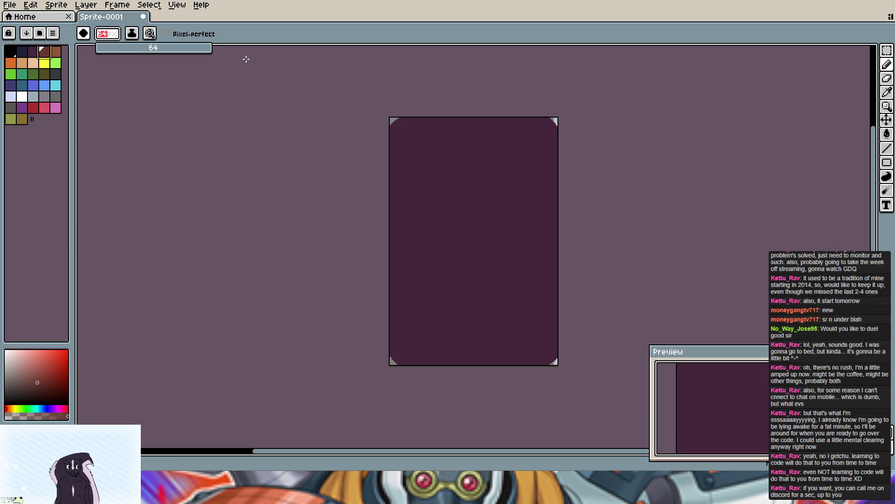
left_click_drag(196, 48, 119, 55)
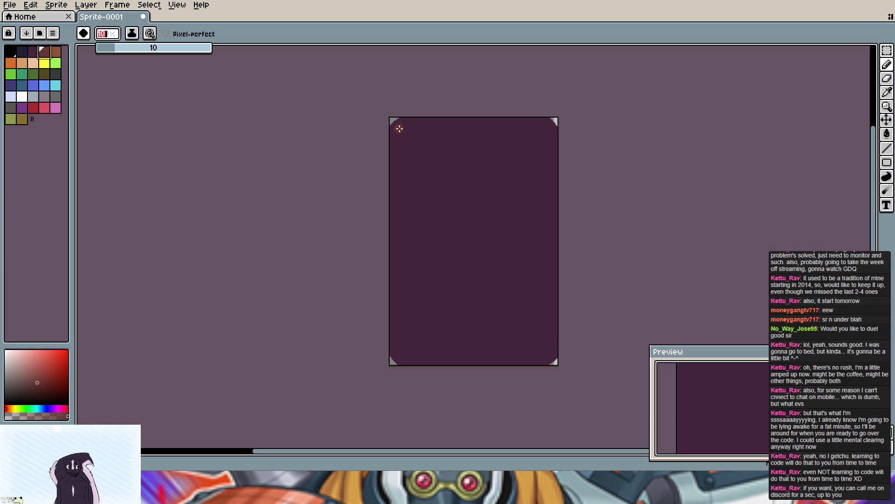
key("Return")
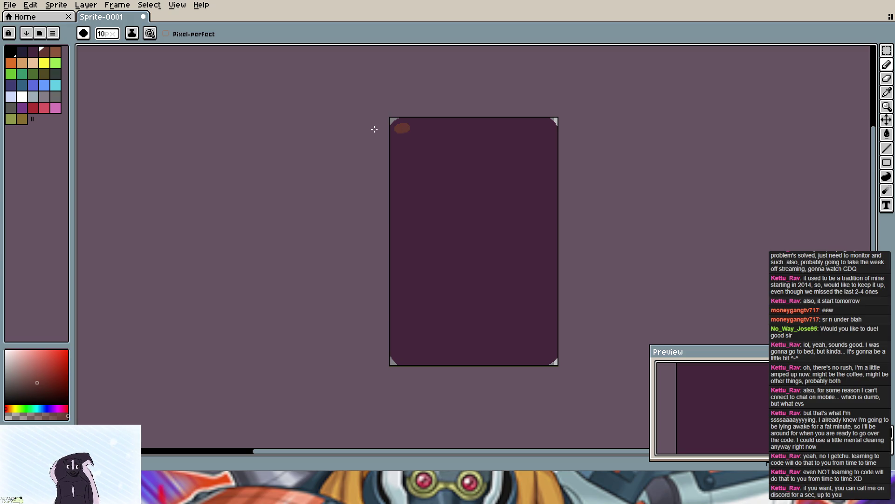
Step: Undo and redo so the purple fill stays intact, and move the Preview window higher
key("v")
key("ctrl+z")
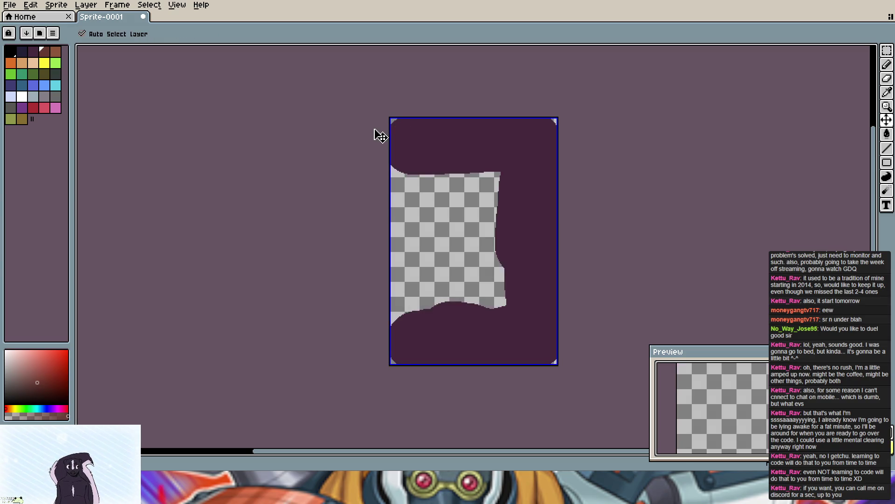
key("ctrl+y")
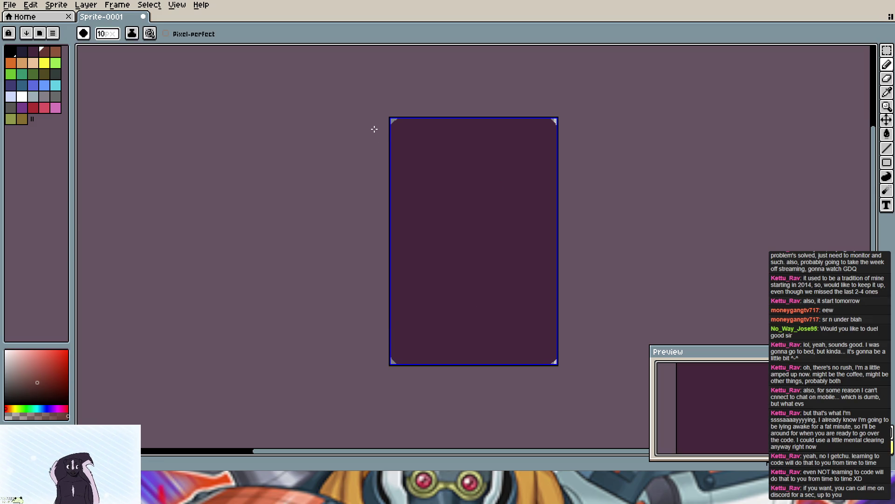
key("b")
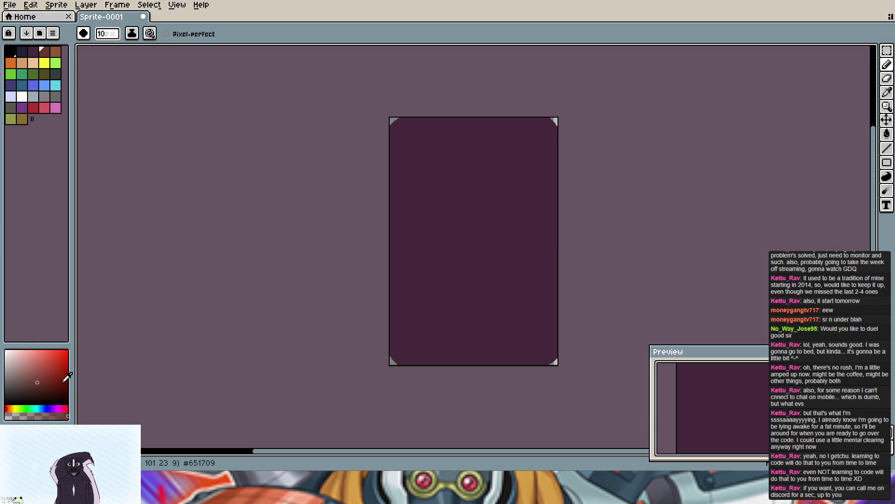
left_click_drag(764, 358, 737, 251)
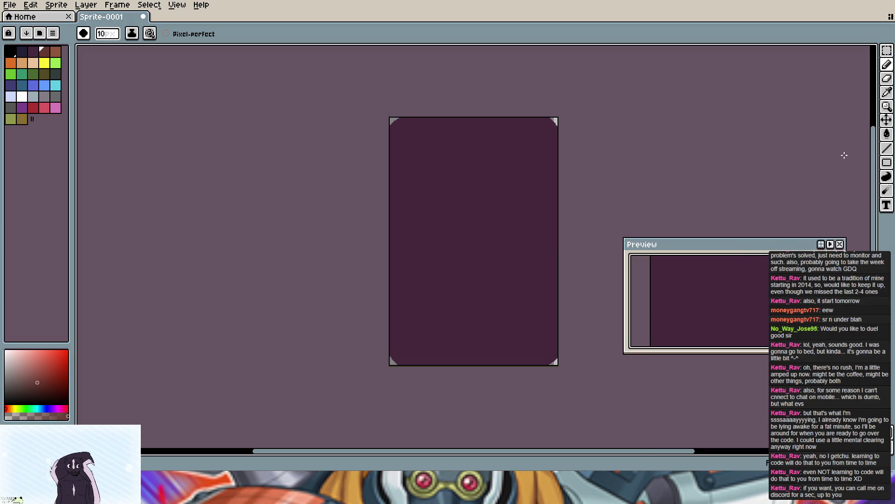
left_click(887, 50)
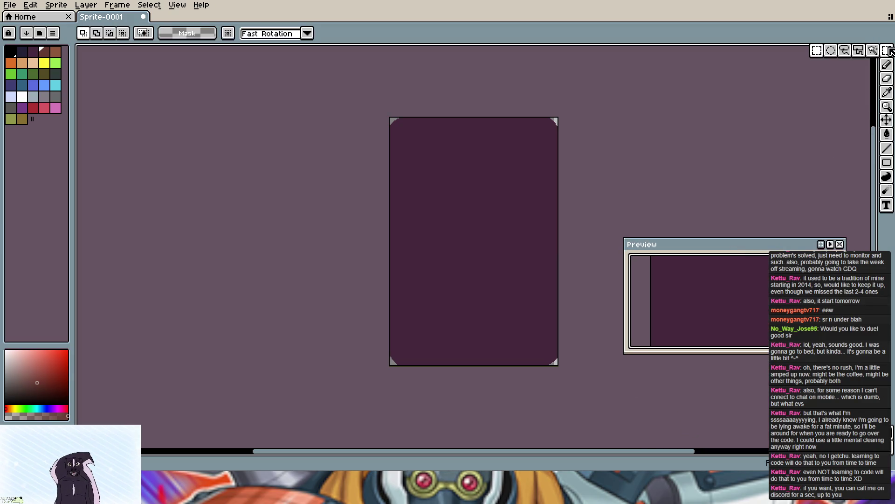
left_click(836, 51)
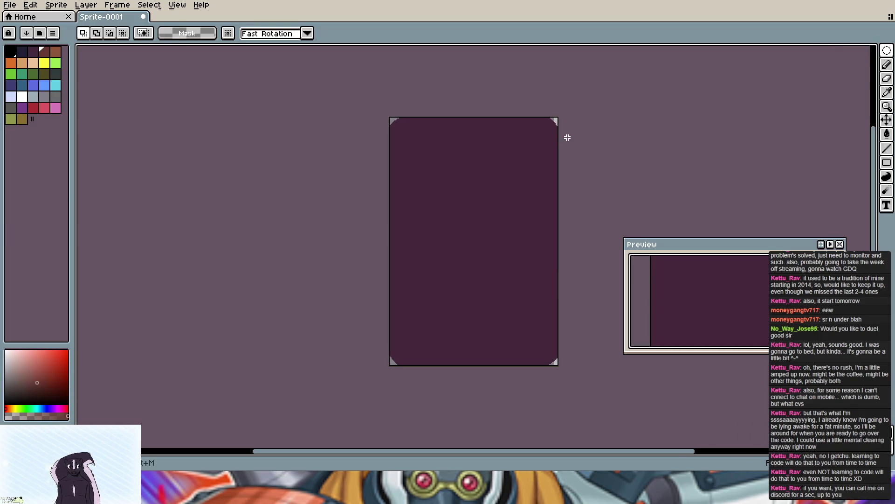
mouse_move(389, 118)
left_mouse_down()
mouse_move(557, 349)
mouse_move(557, 364)
left_mouse_up()
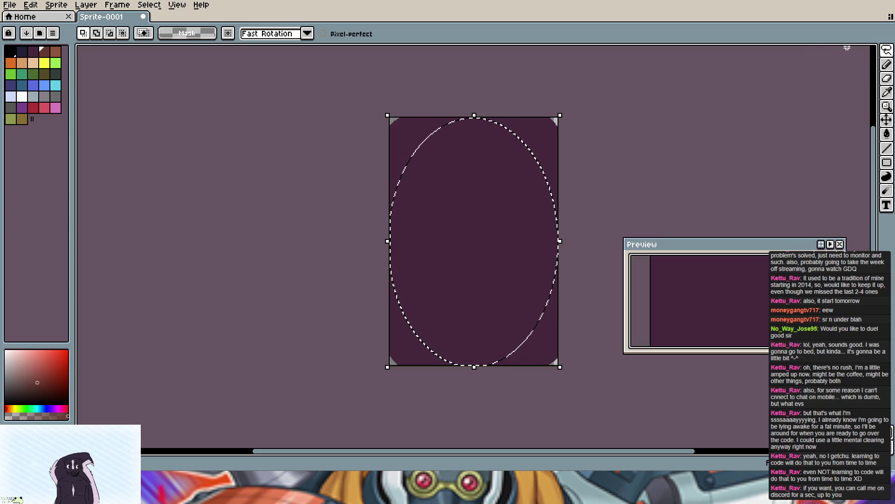
key("ctrl+d")
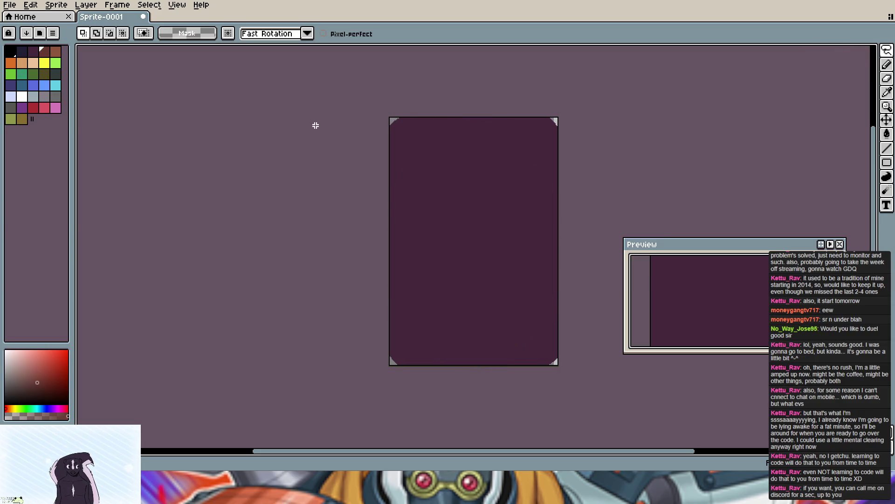
left_click_drag(389, 117, 443, 173)
key("ctrl+d")
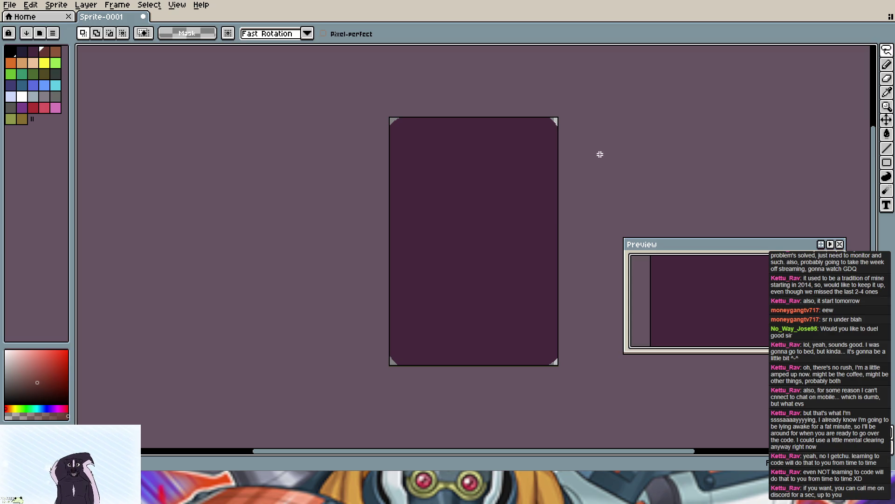
left_click(886, 65)
left_click(886, 51)
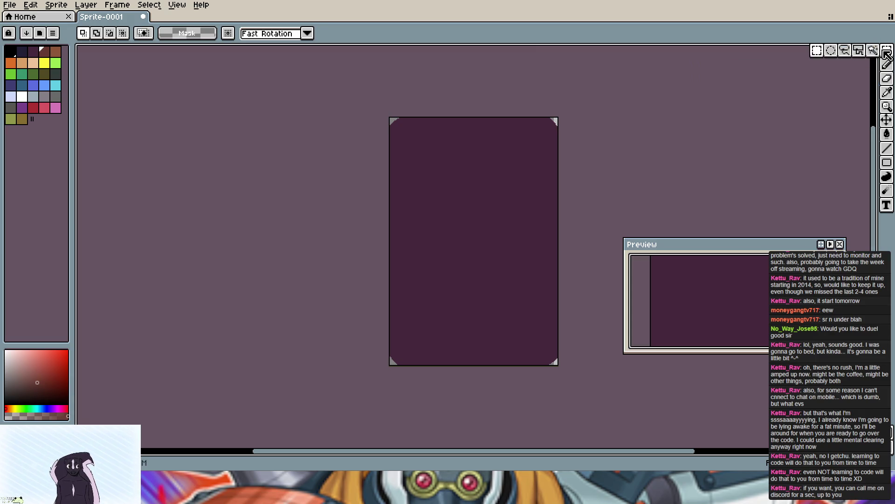
left_click(818, 51)
left_click_drag(391, 119, 481, 238)
left_click_drag(432, 171, 447, 184)
key("ctrl+z")
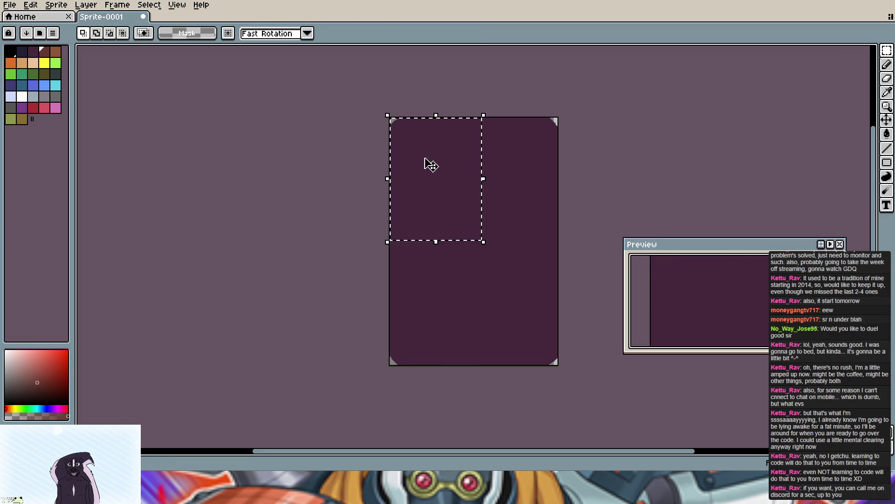
key("ctrl+d")
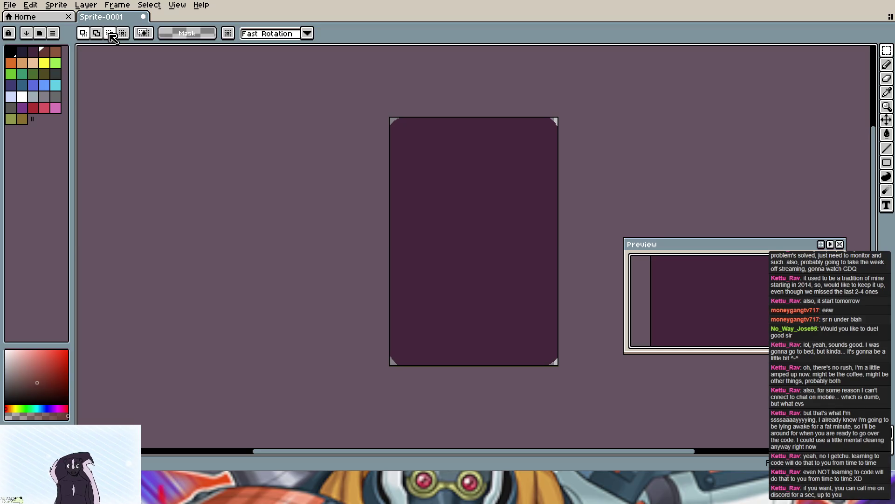
Step: Check the mask colour, switch to Filled Rectangle drawing and select the whole sprite
left_click(196, 36)
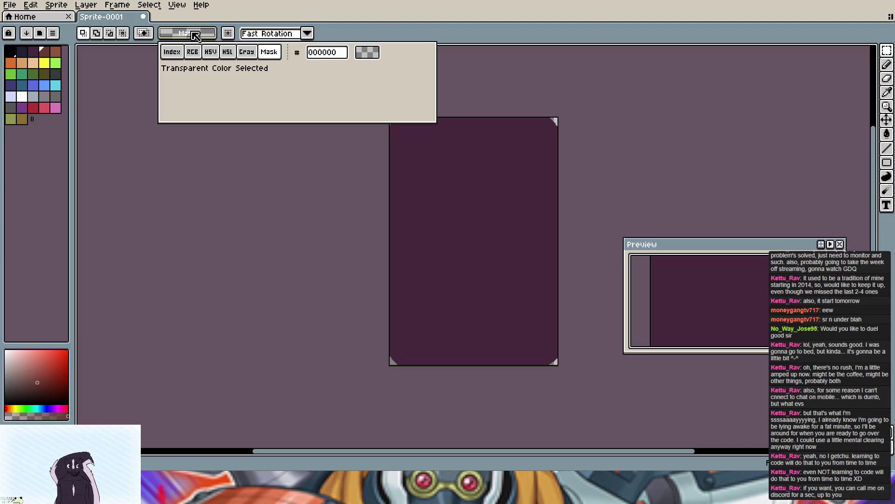
left_click(231, 38)
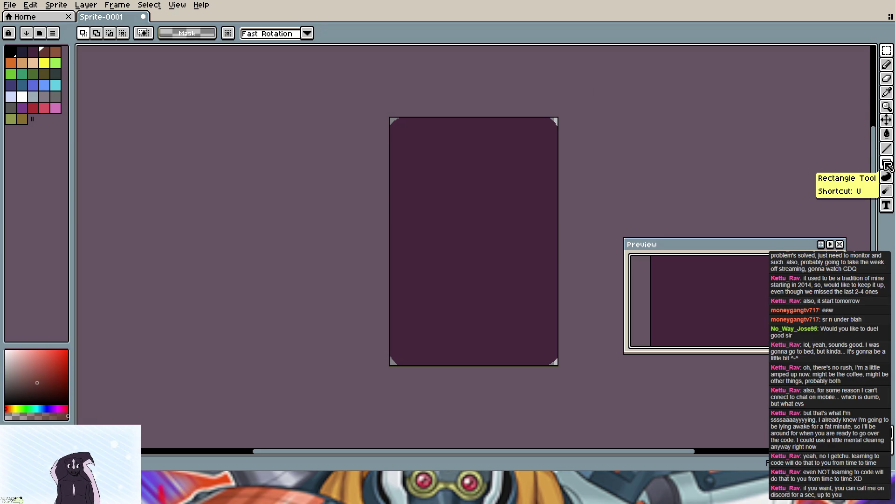
left_click(887, 165)
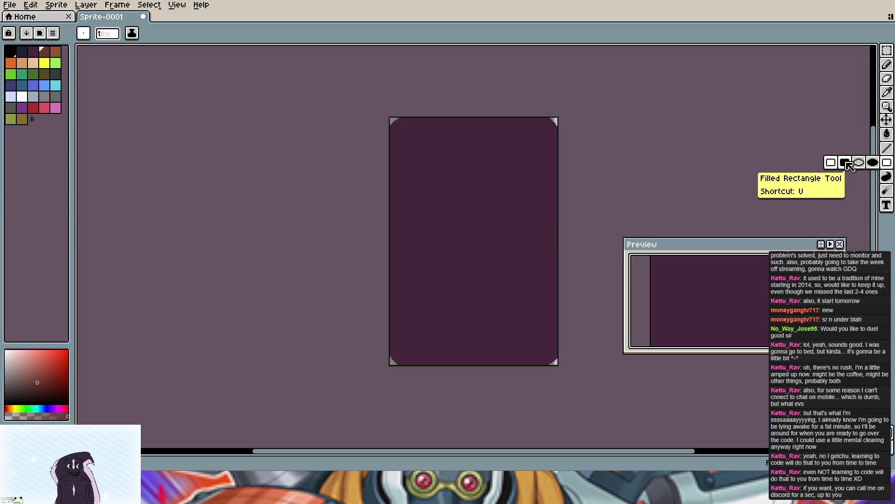
left_click(846, 163)
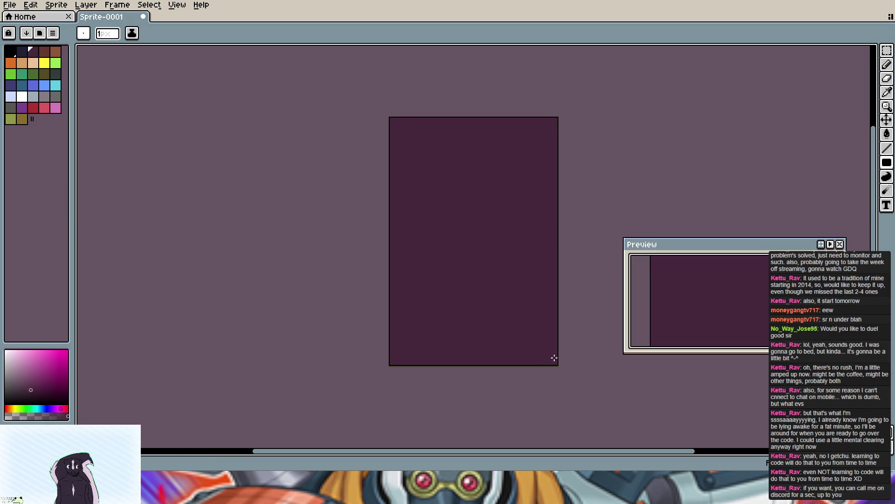
key("ctrl+a")
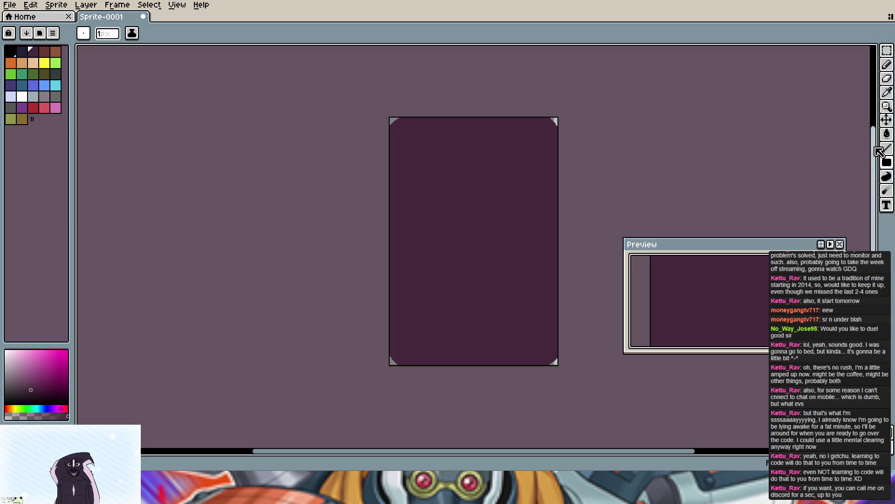
Step: Check the brush shape popup and add the pink-magenta working colour as a palette swatch
left_click(887, 177)
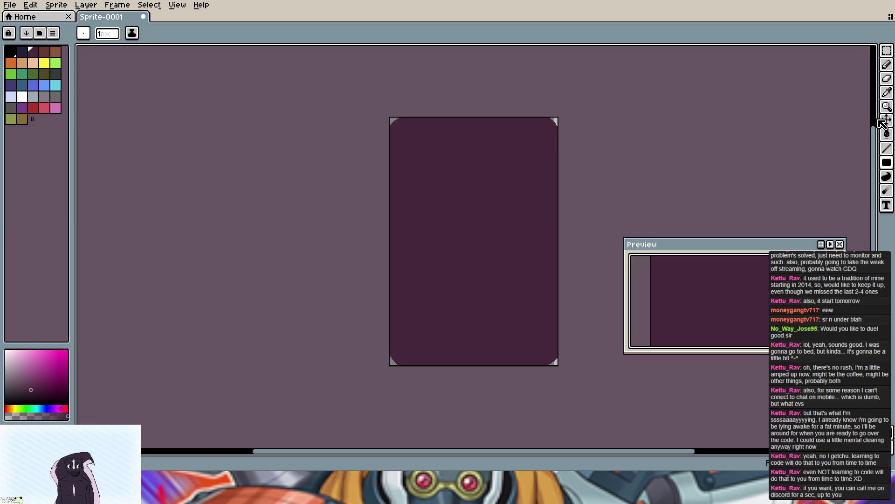
left_click(85, 33)
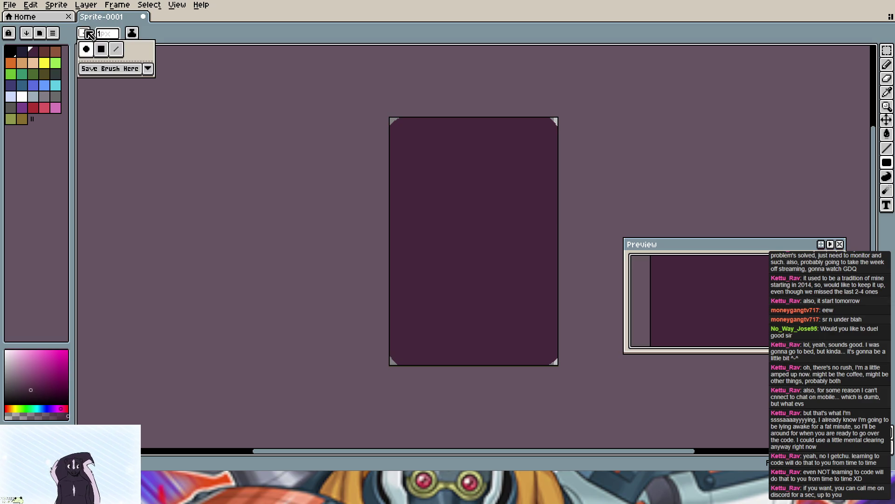
left_click(86, 34)
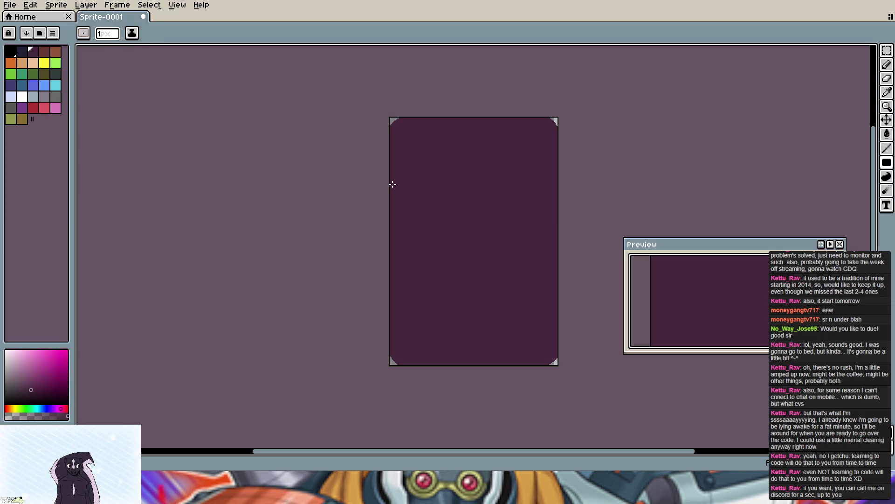
left_click(40, 120)
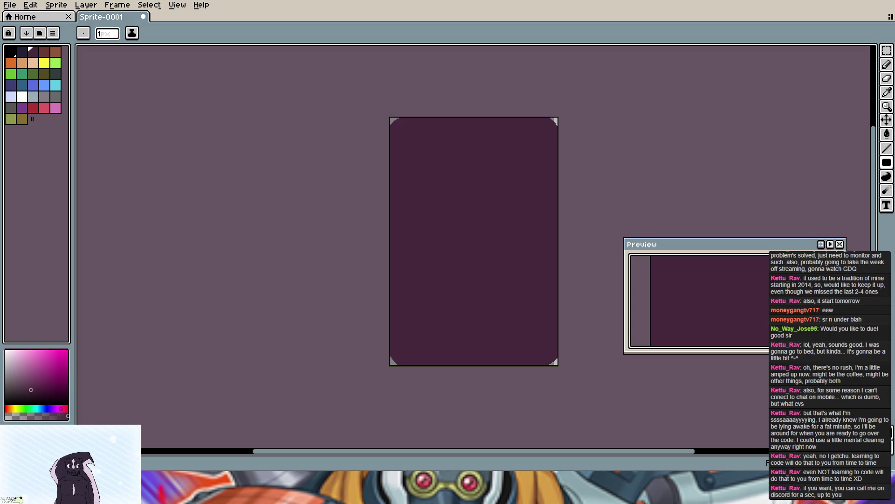
Step: Erase the whole card, leaving the canvas transparent, and switch to the Elliptical Marquee
key("i")
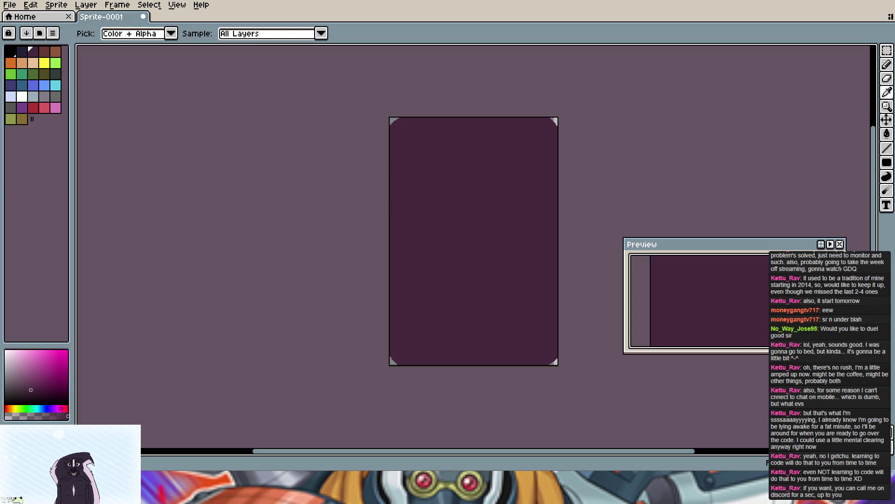
key("b")
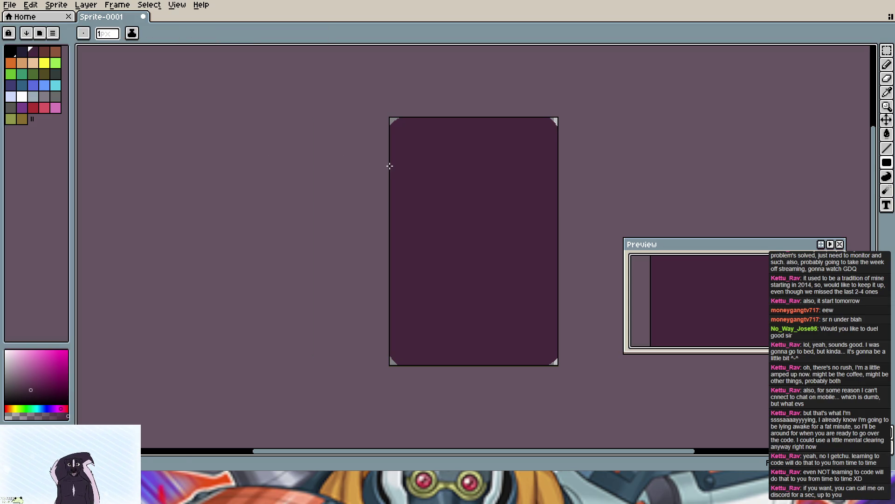
key("v")
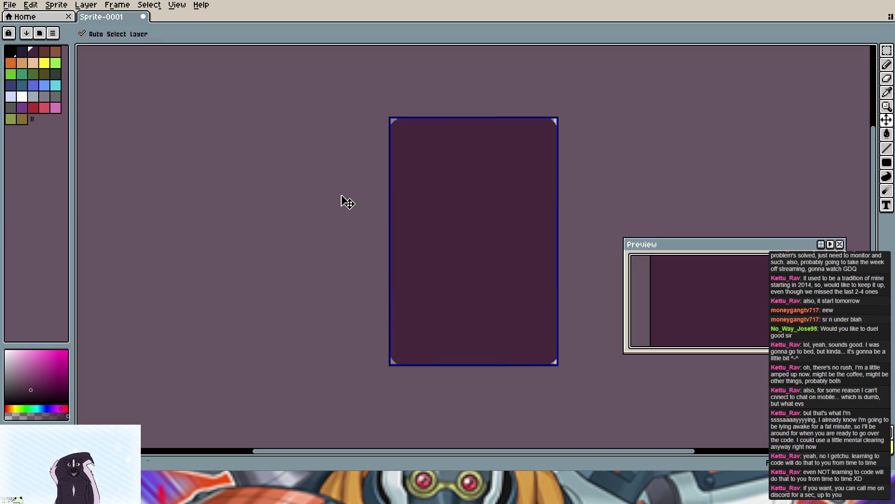
key("Delete")
key("Delete")
key("m")
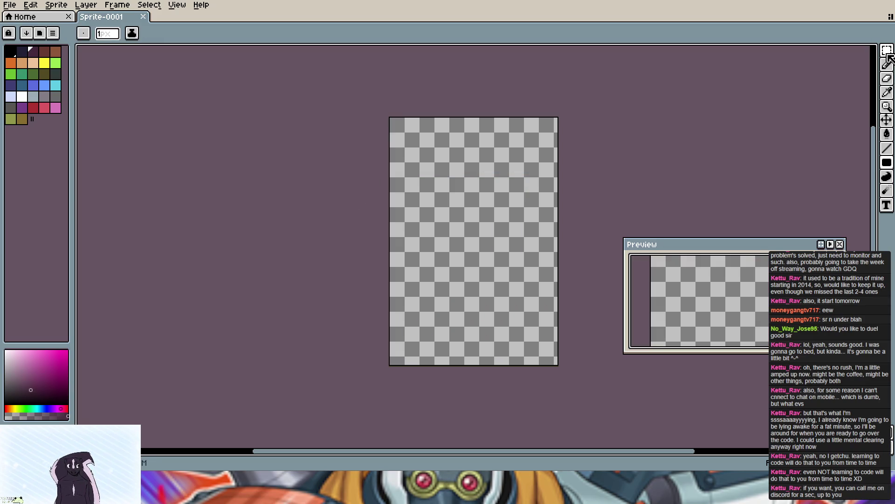
left_click(831, 51)
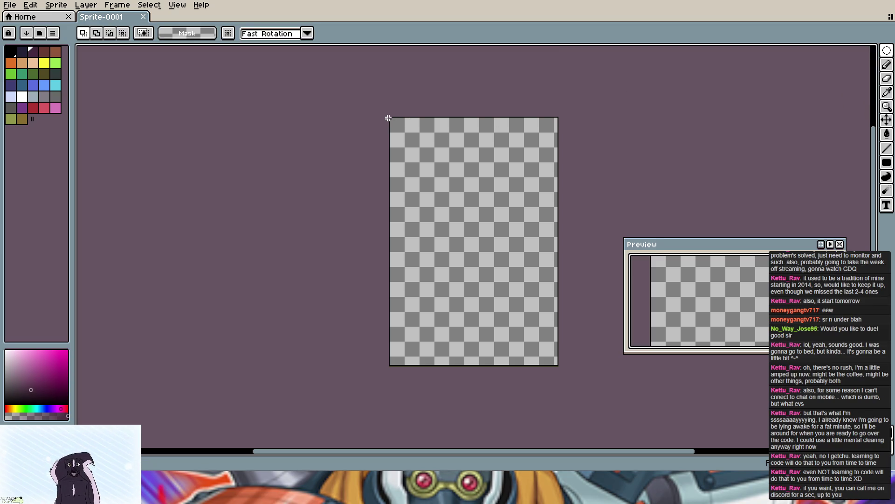
Step: Make a circular selection in the top-left corner and undo a test pixel inside it
left_click_drag(389, 118, 407, 130)
scroll(399, 125, "up", 4)
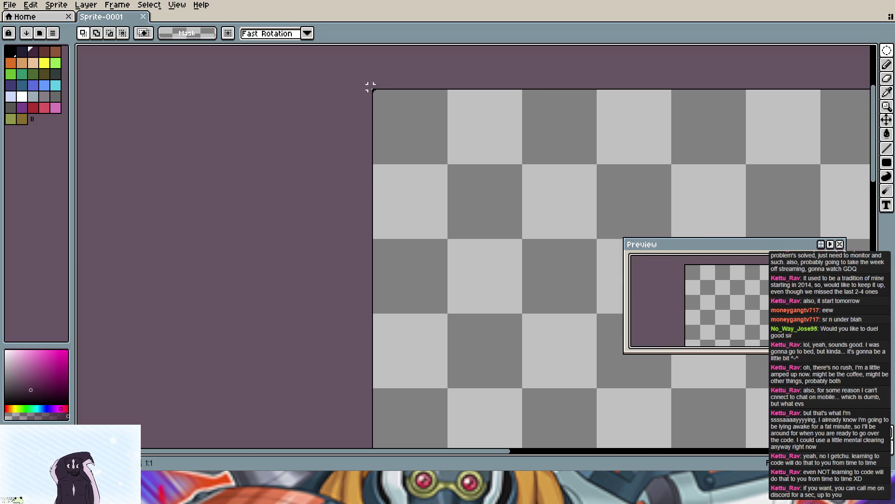
left_click_drag(374, 90, 492, 200)
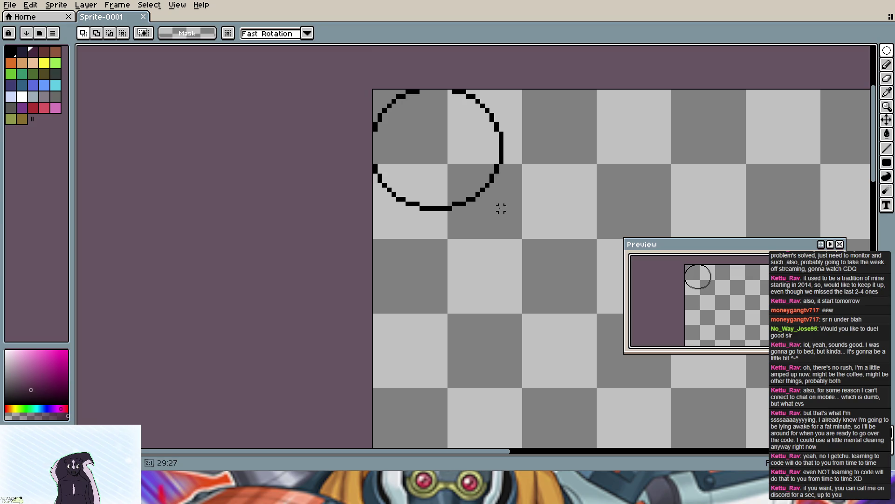
left_click_drag(492, 202, 519, 242)
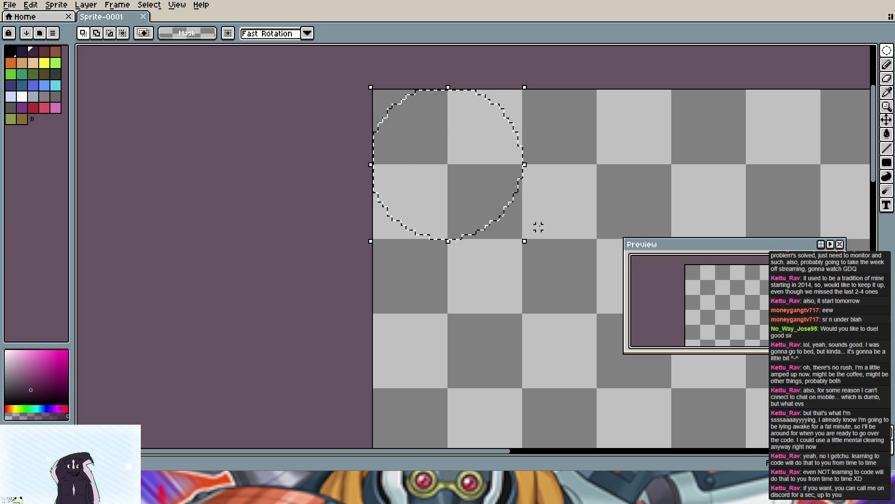
left_click(886, 162)
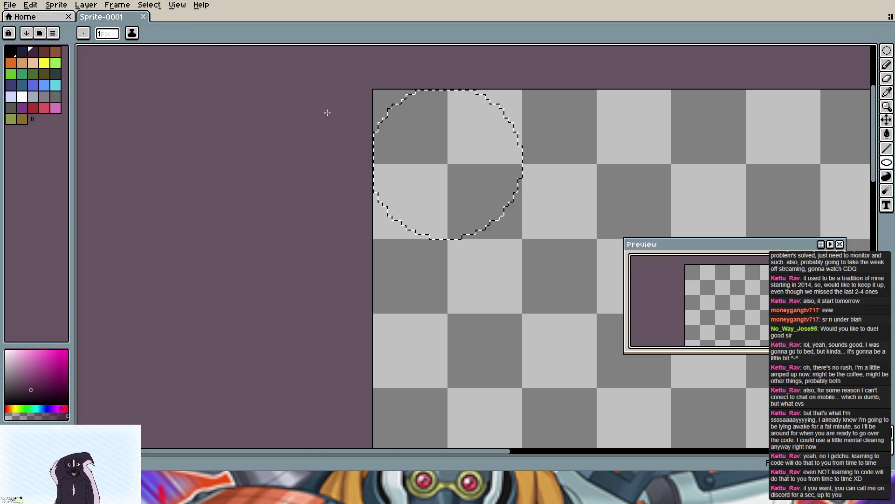
left_click(458, 187)
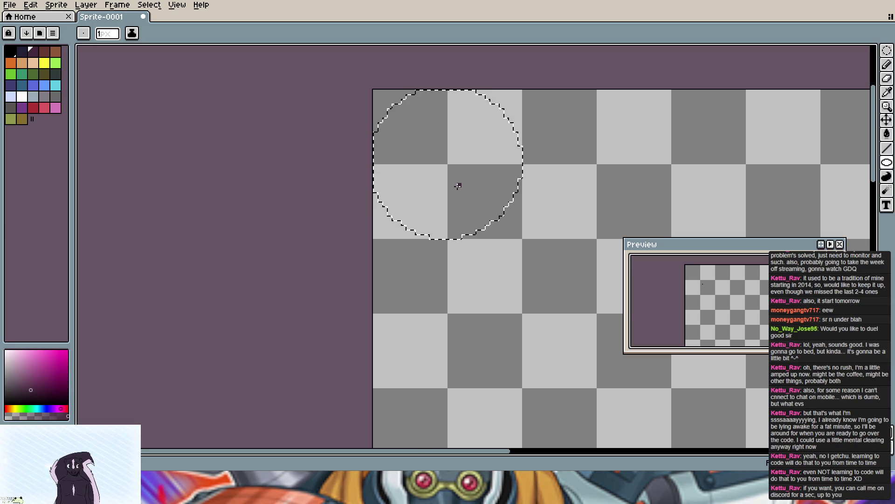
key("ctrl+z")
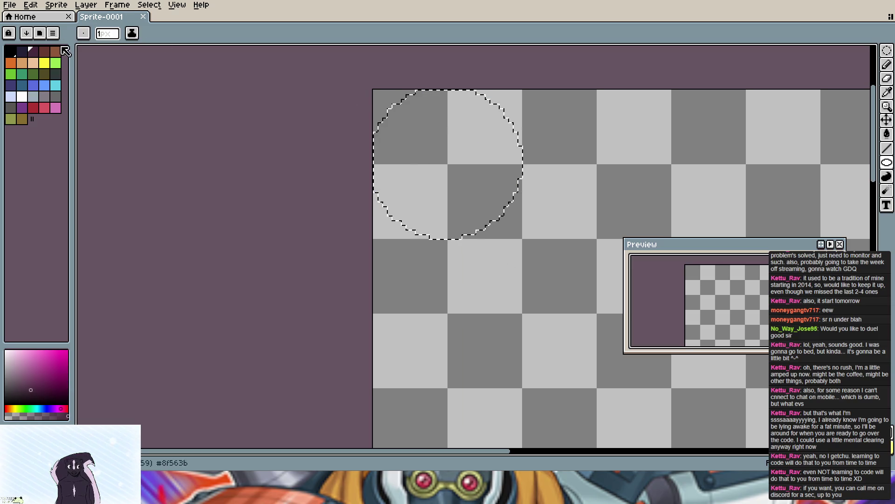
scroll(594, 150, "down", 1)
scroll(595, 150, "down", 1)
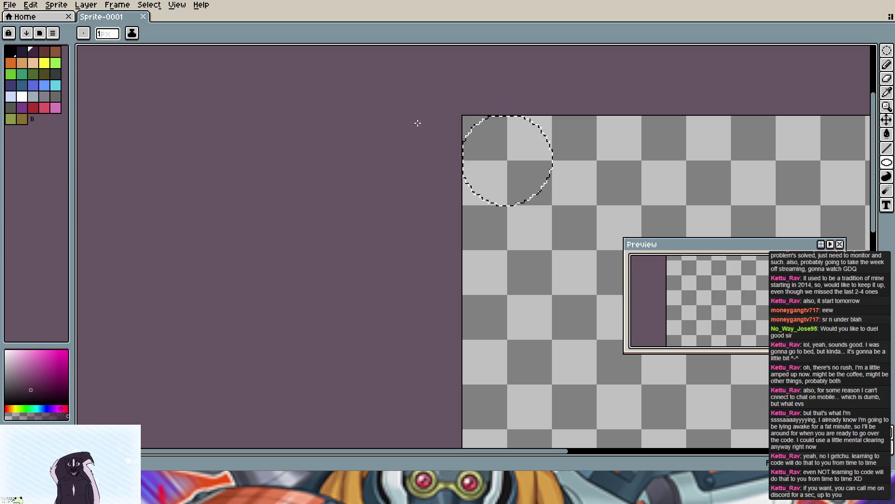
Step: Drop the selection and switch to filled-ellipse drawing
key("shift+u")
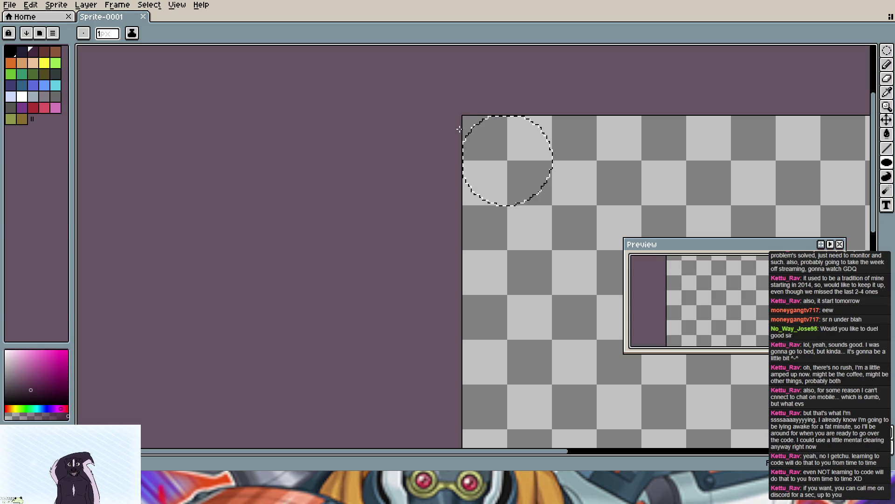
key("w")
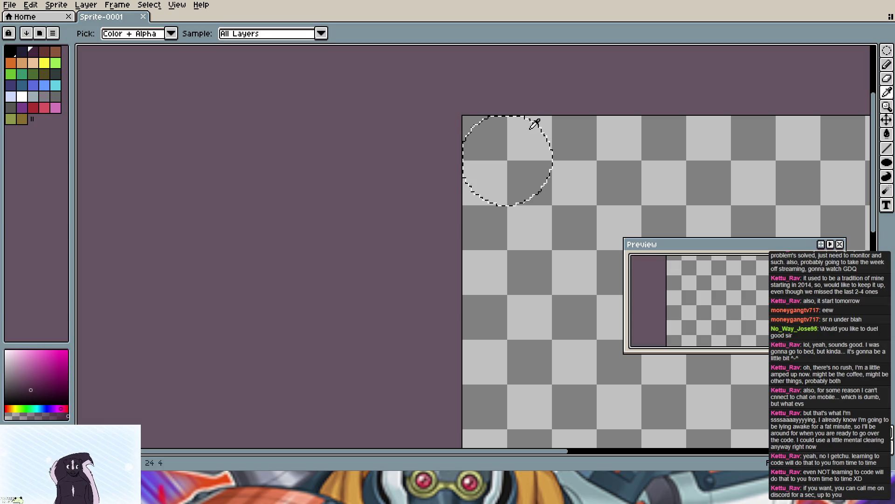
key("ctrl+d")
key("v")
key("b")
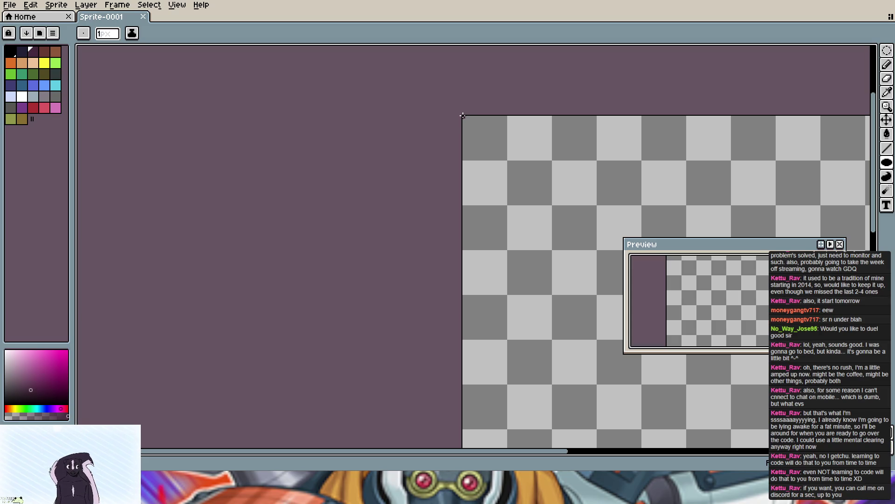
Step: Draw a dark-purple filled circle fitting the top-left corner
left_click_drag(466, 118, 532, 181)
left_click_drag(544, 199, 551, 203)
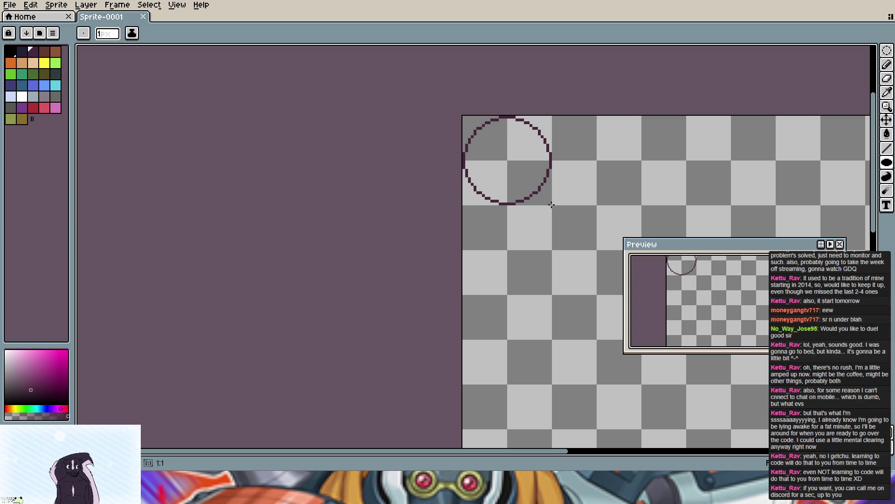
left_click_drag(552, 205, 552, 205)
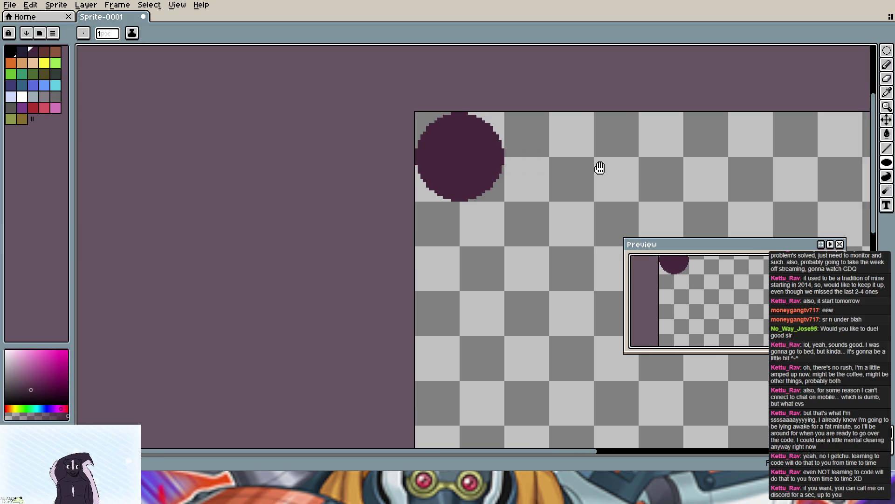
left_click_drag(648, 172, 324, 177)
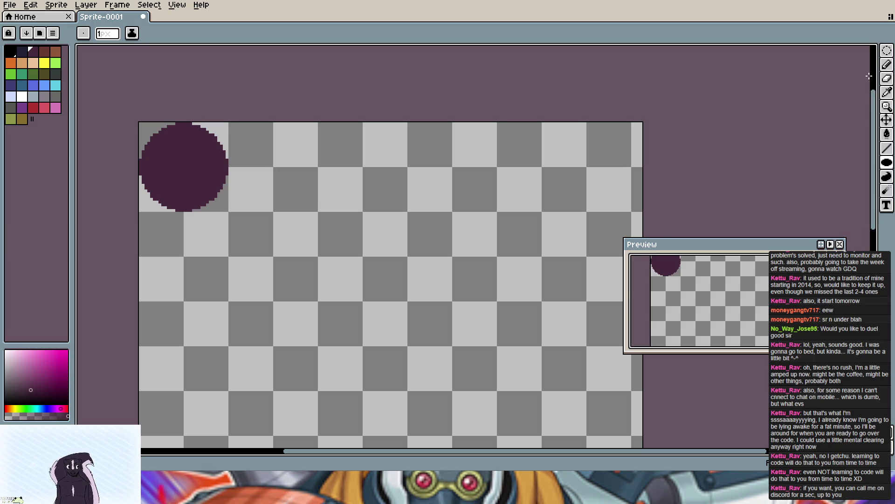
left_click(887, 51)
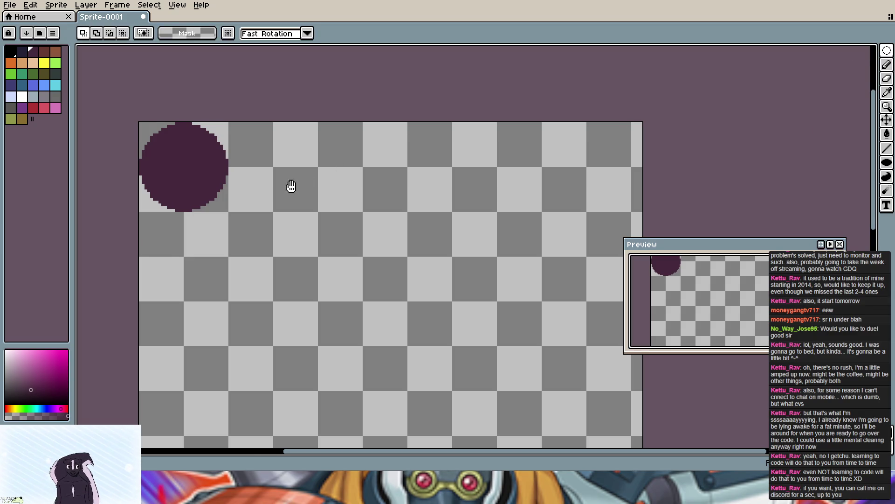
left_click_drag(290, 186, 423, 188)
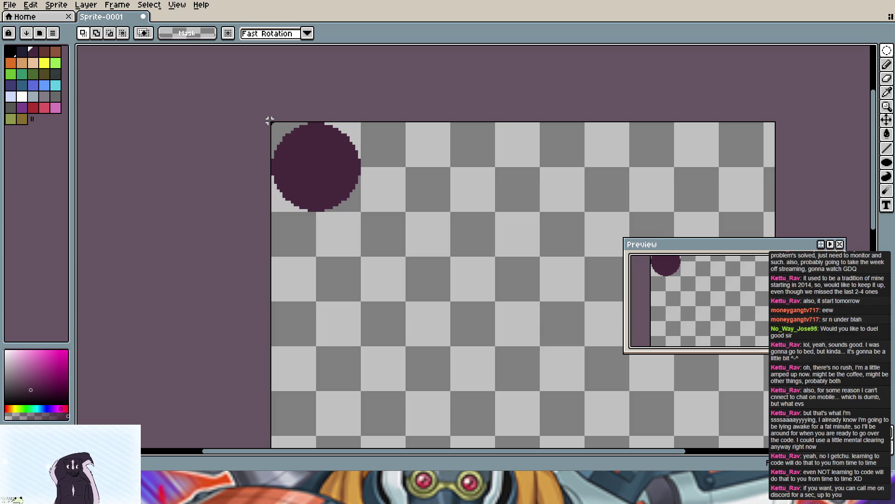
left_click_drag(275, 125, 362, 214)
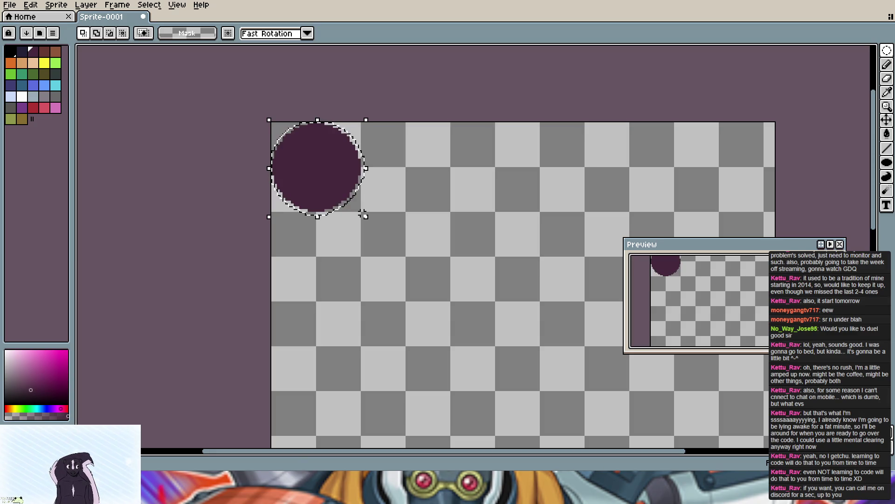
left_click_drag(322, 174, 362, 174)
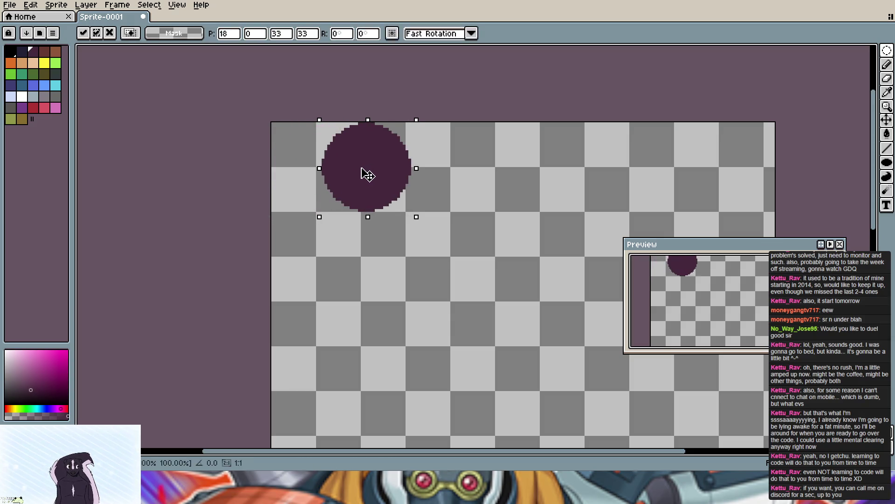
key("ctrl+z")
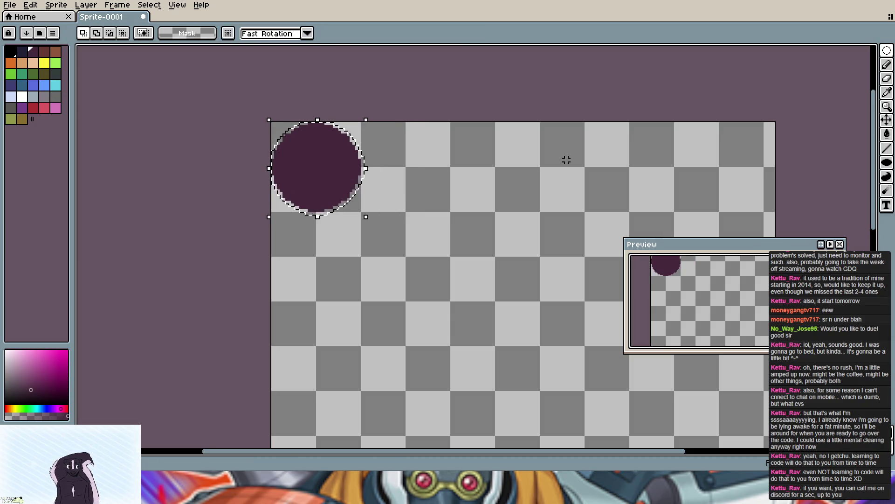
key("ctrl+d")
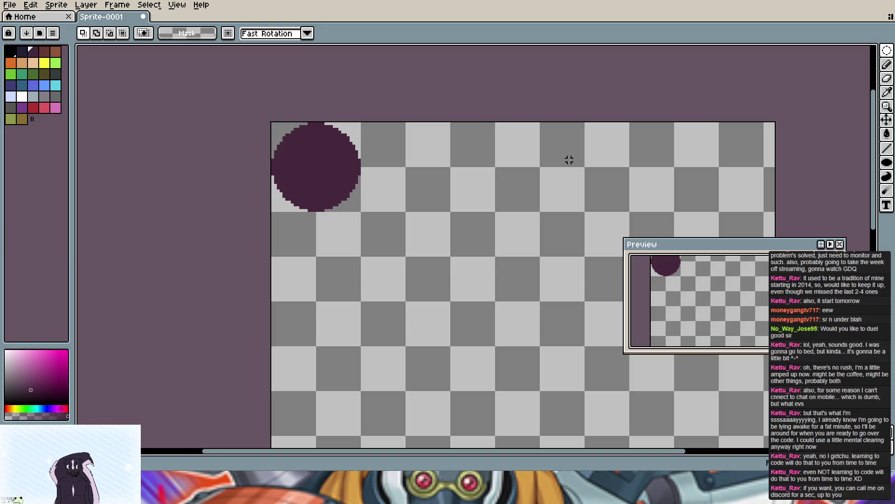
key("ctrl+a")
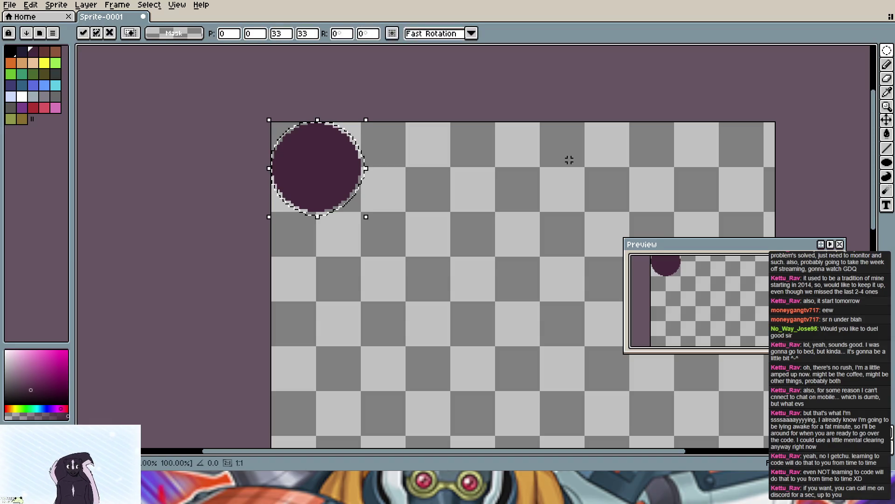
mouse_move(323, 184)
left_mouse_down()
mouse_move(593, 195)
mouse_move(721, 186)
left_mouse_up()
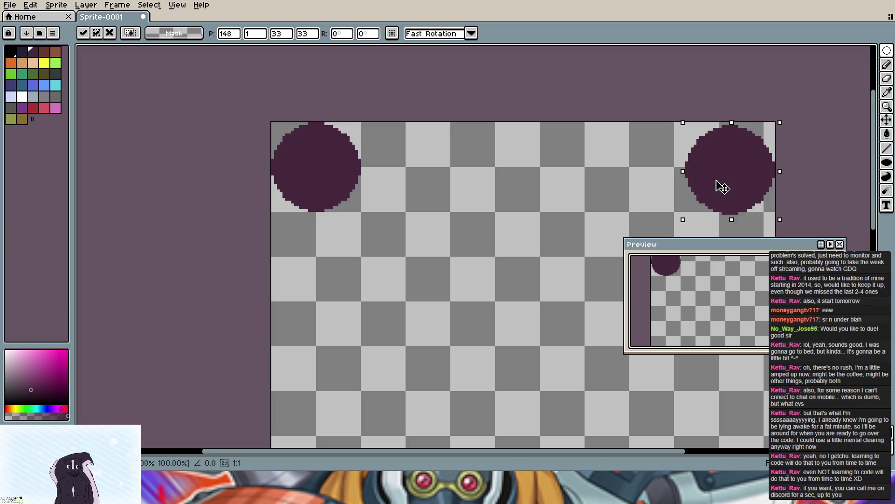
Step: Commit the top-right circle copy and start dragging a duplicate of the top-left circle downward
left_click_drag(722, 186, 723, 184)
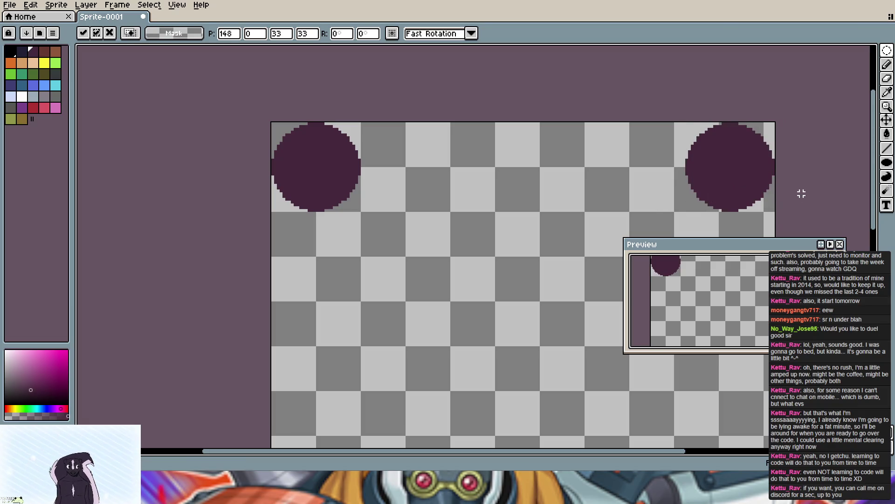
key("Escape")
left_click(315, 165)
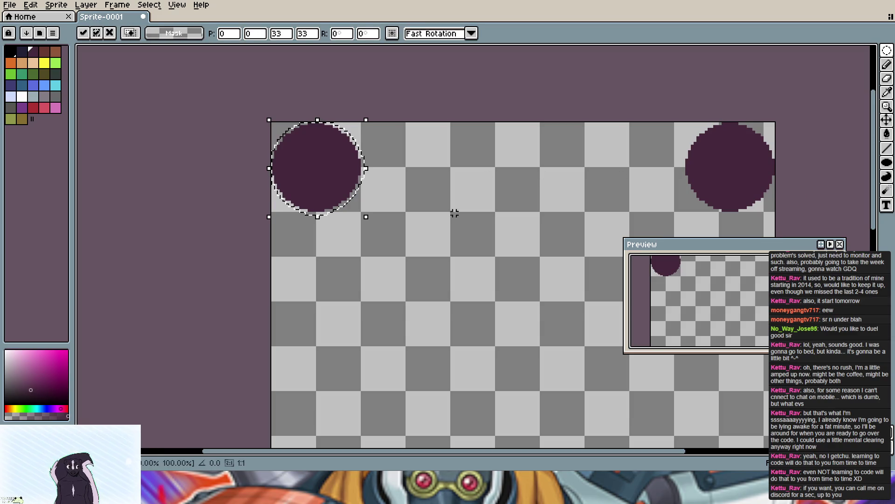
scroll(448, 210, "down", 3)
left_click_drag(308, 95, 310, 364)
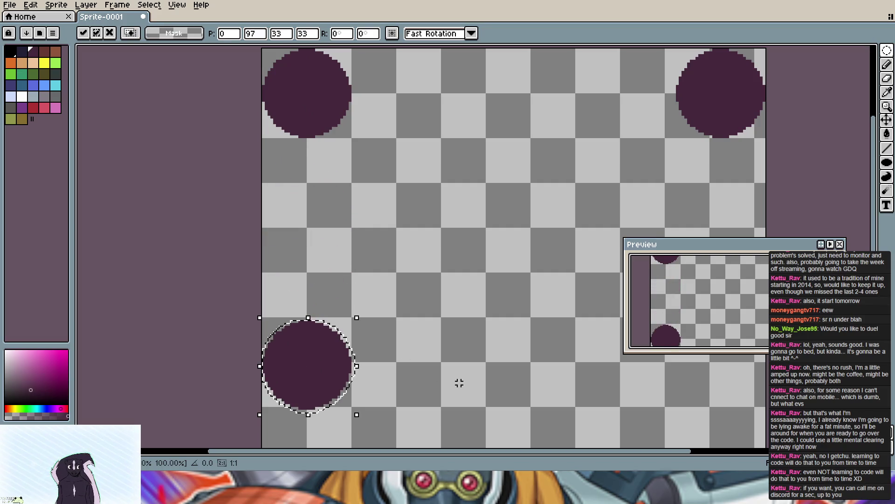
scroll(456, 372, "down", 8)
scroll(448, 101, "down", 1)
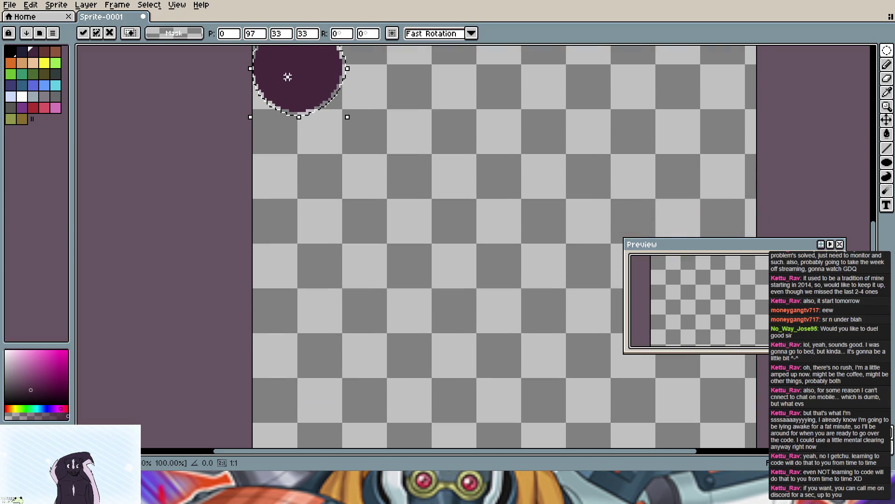
left_click_drag(283, 91, 286, 203)
key("ctrl+z")
Step: Place the circle copy flush in the bottom-left corner and commit it
left_click_drag(312, 77, 294, 406)
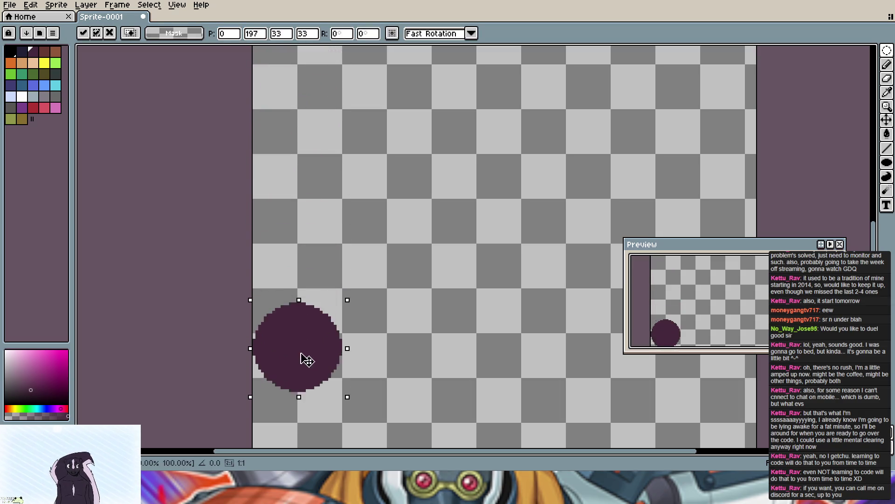
scroll(389, 382, "down", 5)
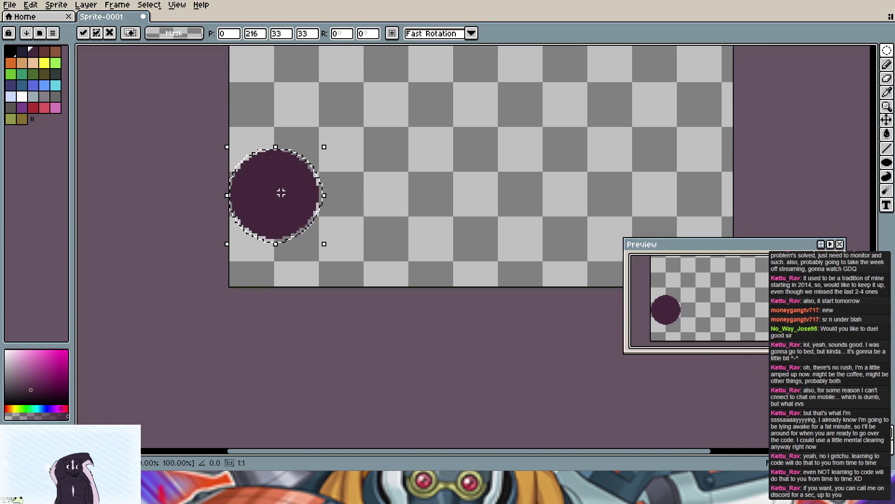
left_click(278, 210)
key("ctrl+z")
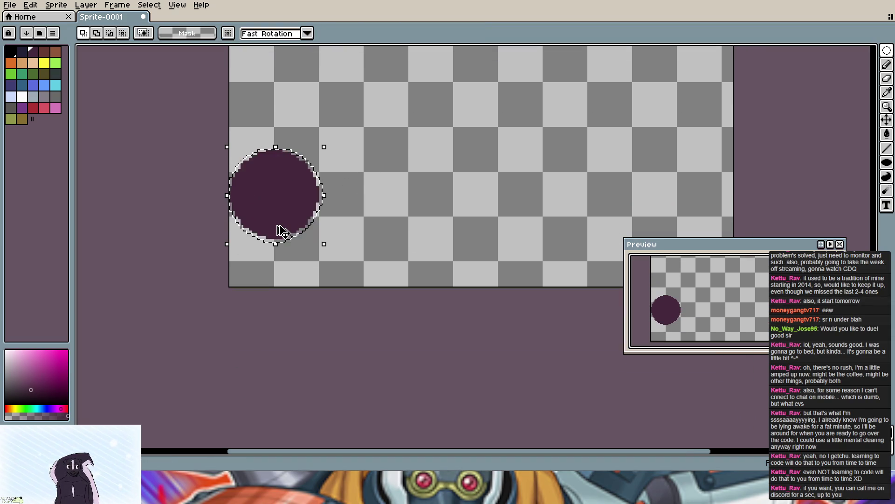
left_click_drag(285, 207, 287, 253)
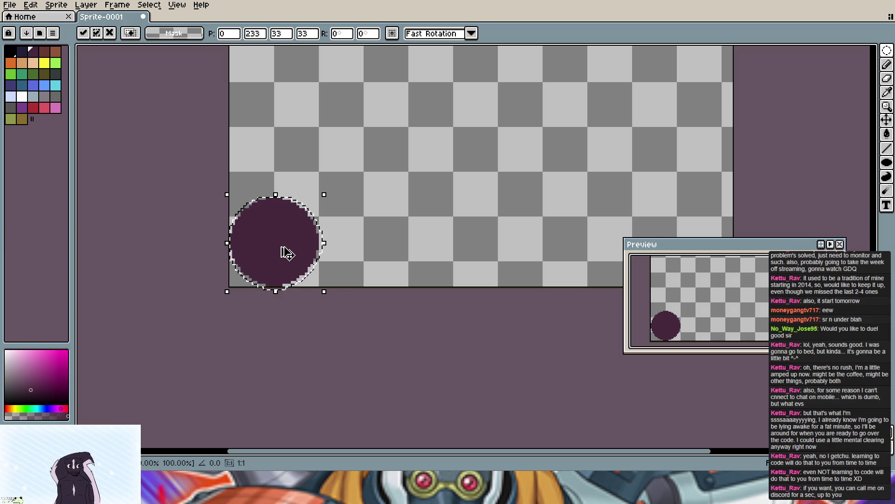
left_click(349, 245)
Step: Copy the bottom-left circle to the bottom-right corner, fine-tune and finalize it
left_click_drag(289, 246, 720, 241)
scroll(476, 168, "down", 2)
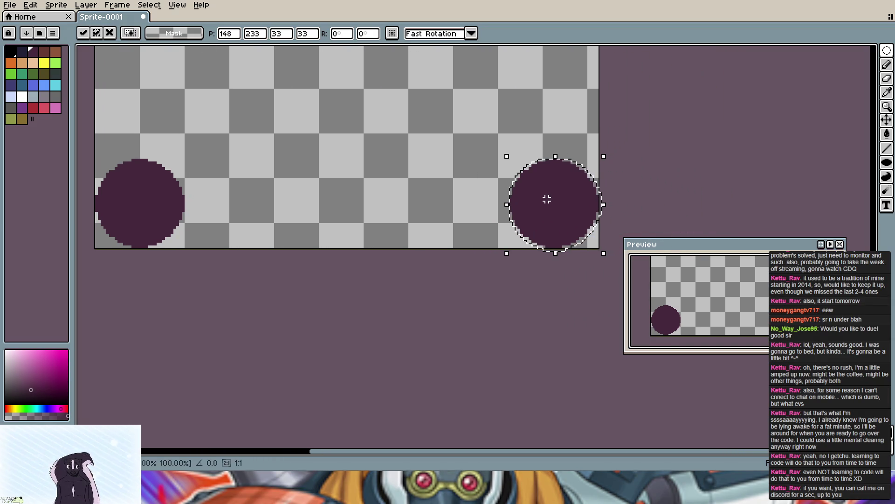
key("Return")
left_click_drag(562, 218, 561, 215)
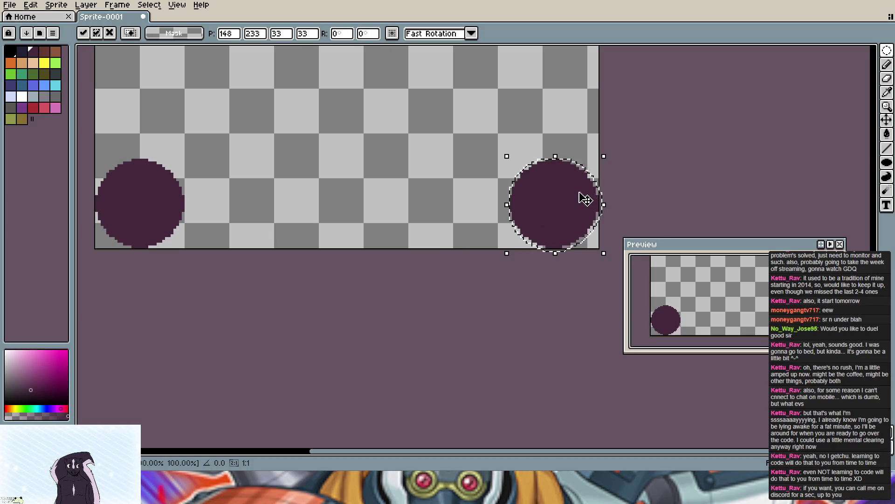
key("Escape")
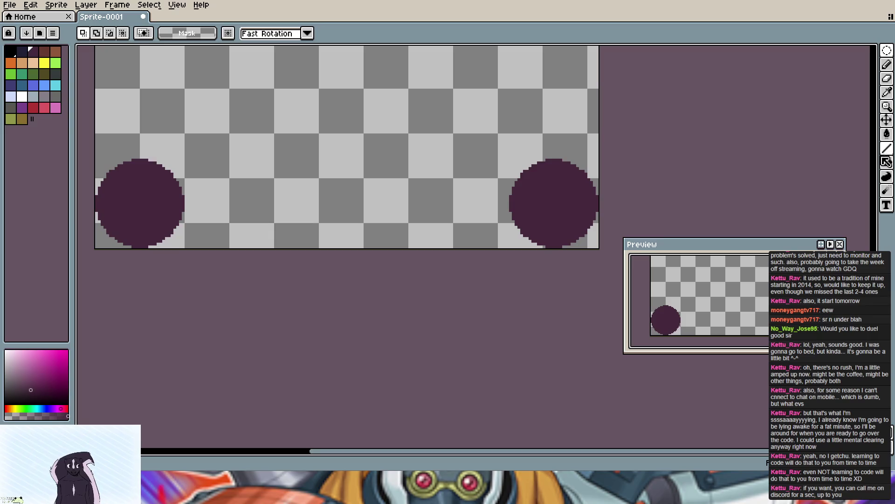
left_click(887, 164)
scroll(348, 154, "down", 3)
scroll(349, 154, "up", 1)
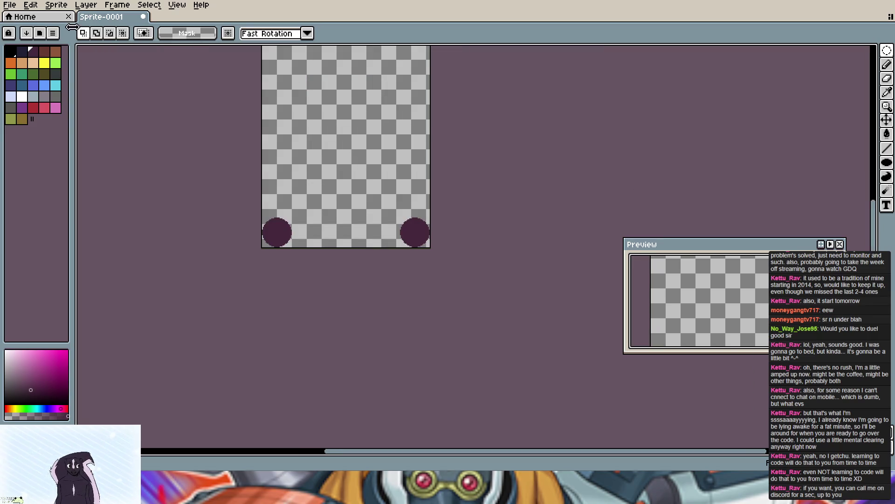
Step: After undoing a pencil stroke, draw a dark-purple filled rectangle spanning the four corner circles
left_click(887, 65)
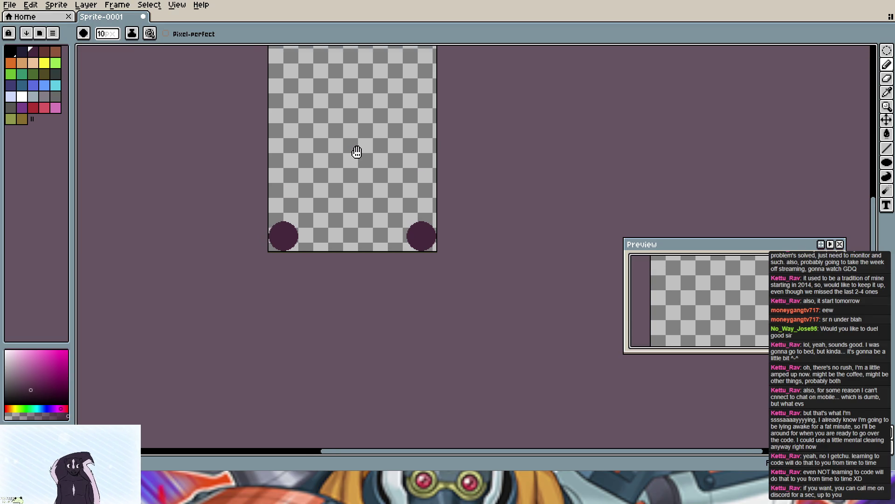
scroll(350, 148, "up", 3)
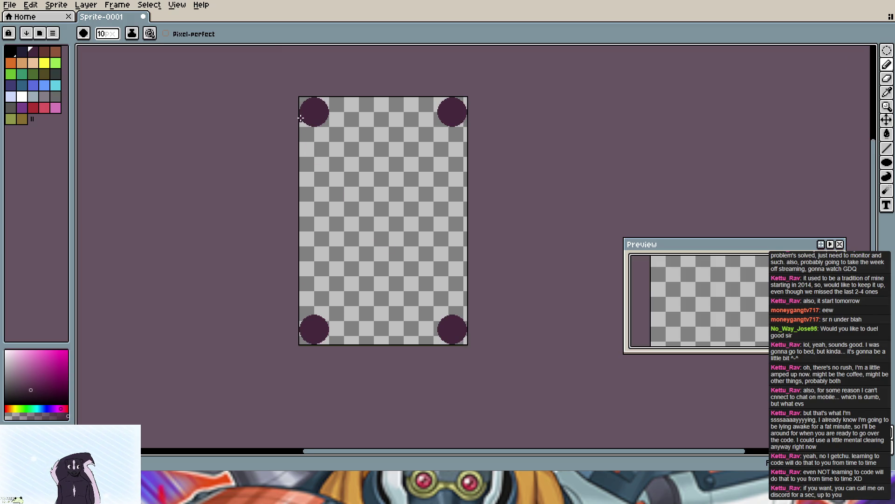
mouse_move(301, 118)
left_mouse_down()
mouse_move(299, 199)
mouse_move(329, 102)
mouse_move(443, 99)
left_mouse_up()
key("ctrl+z")
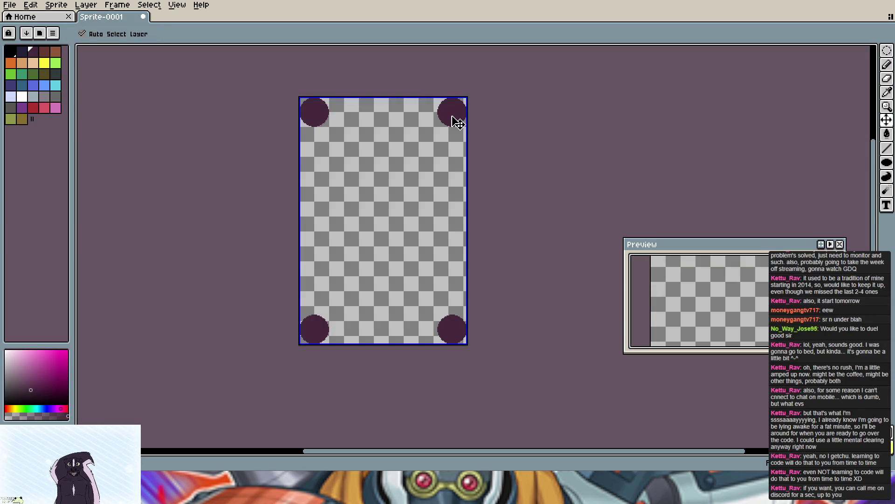
left_click(887, 164)
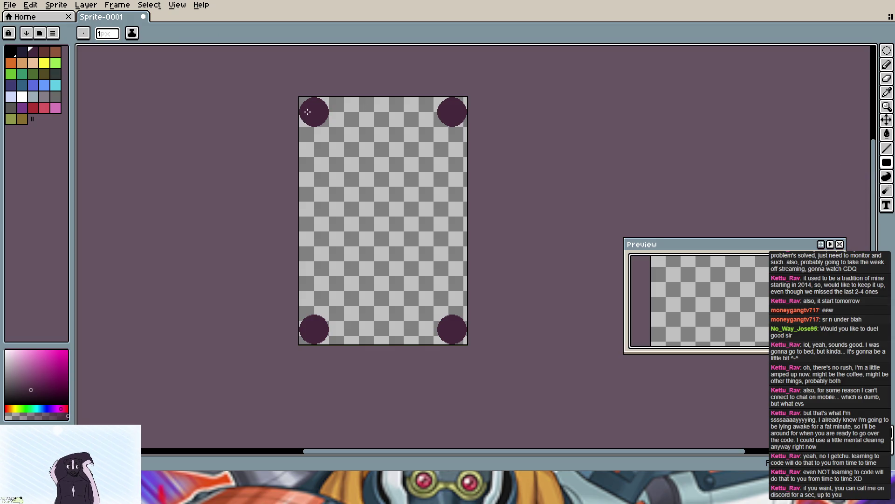
left_click_drag(305, 107, 456, 343)
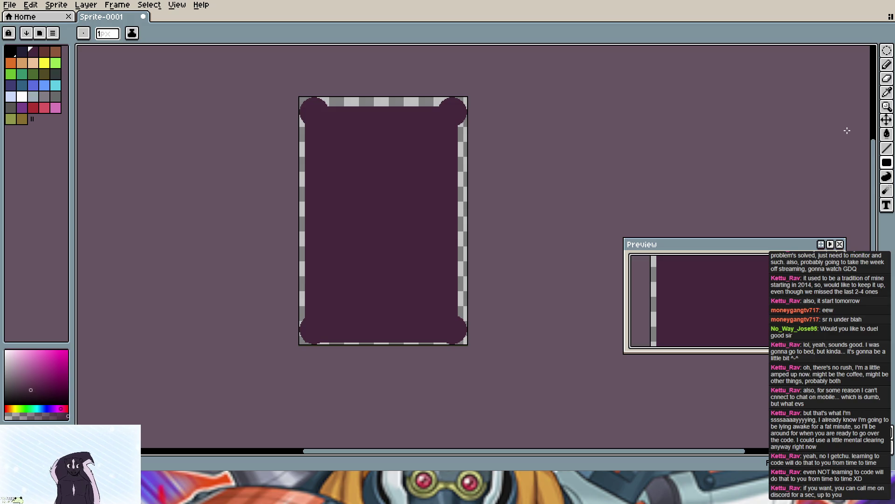
Step: Paint dark purple over the transparent strips on the right, top and left edges with the Pencil
left_click(887, 64)
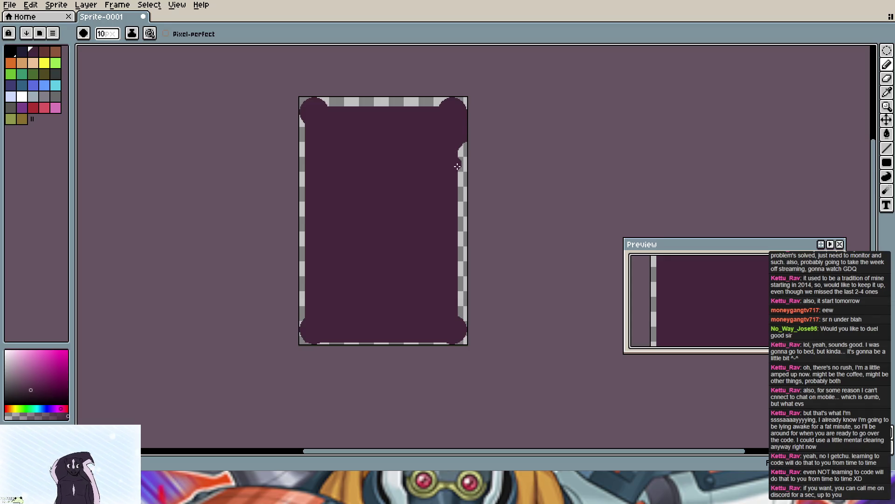
left_click_drag(457, 164, 466, 321)
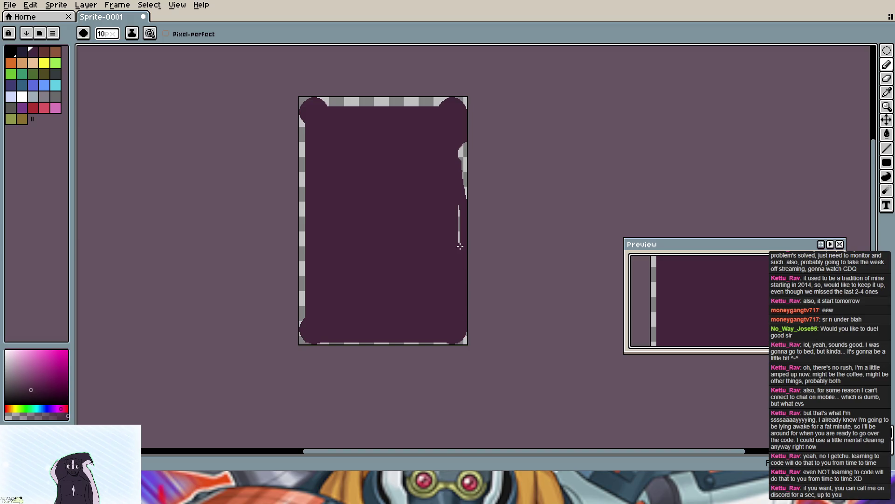
left_click_drag(466, 178, 463, 144)
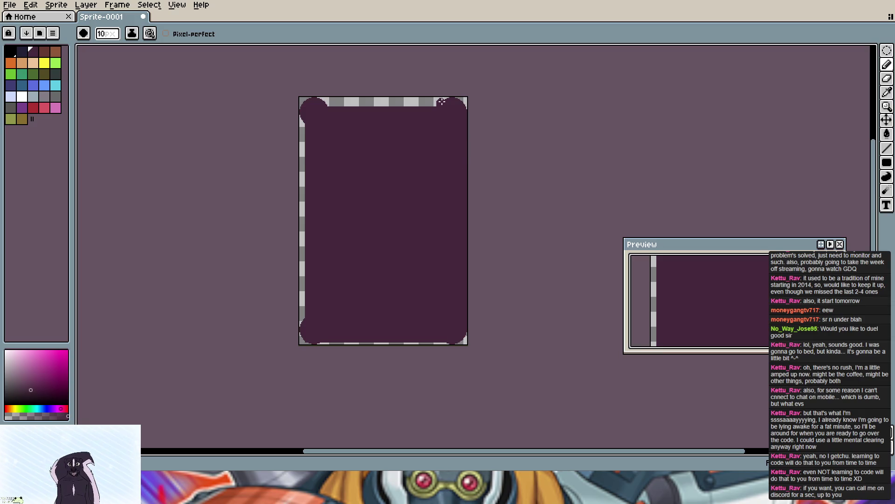
left_click_drag(446, 100, 344, 97)
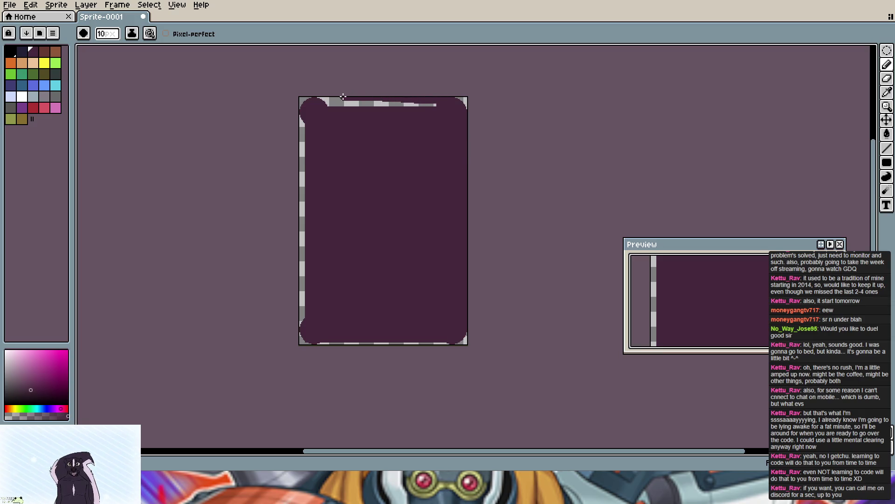
left_click_drag(331, 107, 429, 105)
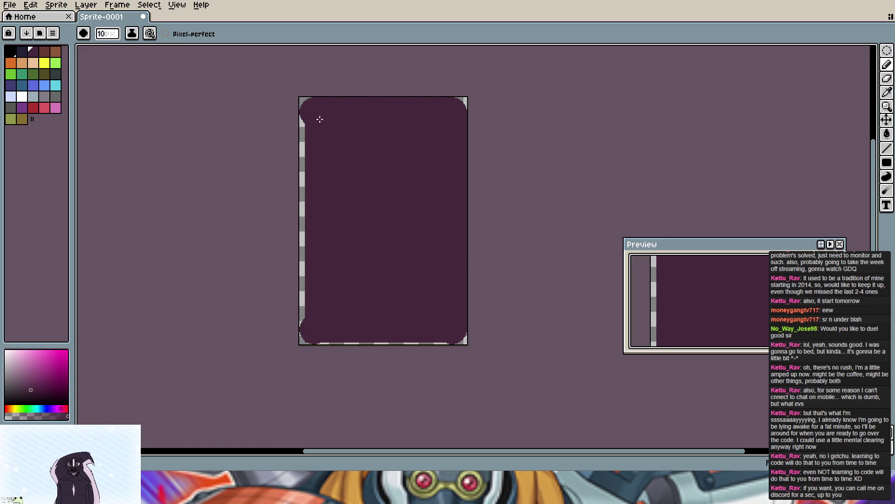
left_click_drag(302, 121, 303, 297)
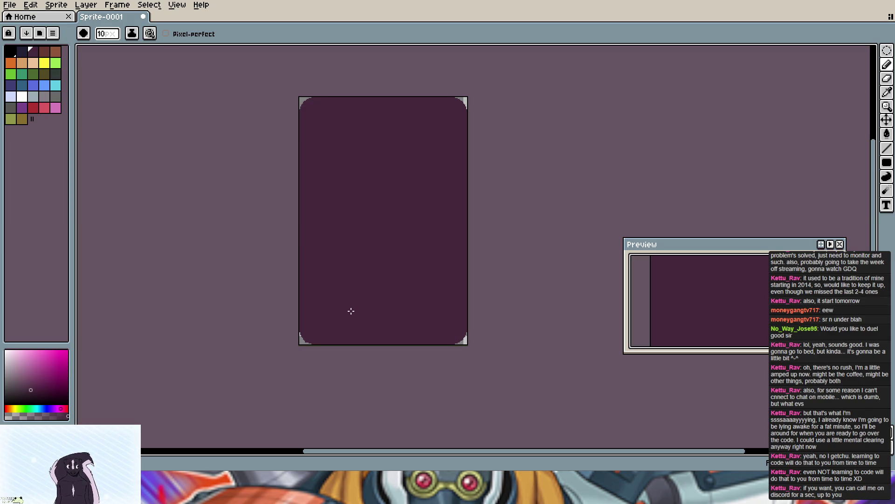
Step: Add the card's dark purple #45283C as a palette entry and make it the drawing colour
left_click(48, 58)
left_click(33, 55)
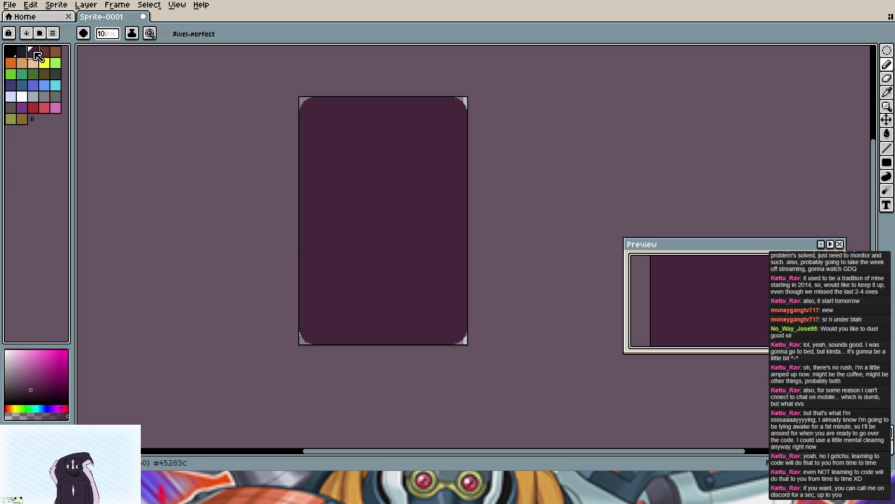
left_click(33, 119)
left_click(34, 54)
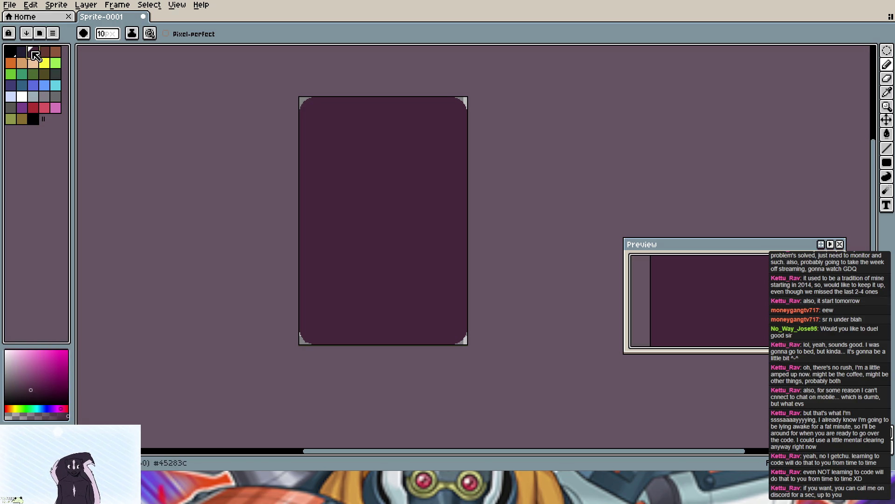
left_click(36, 119)
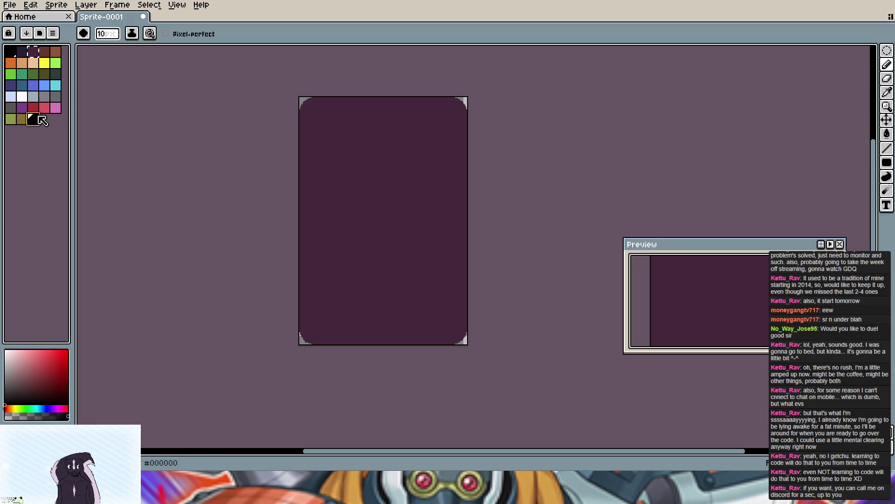
key("x")
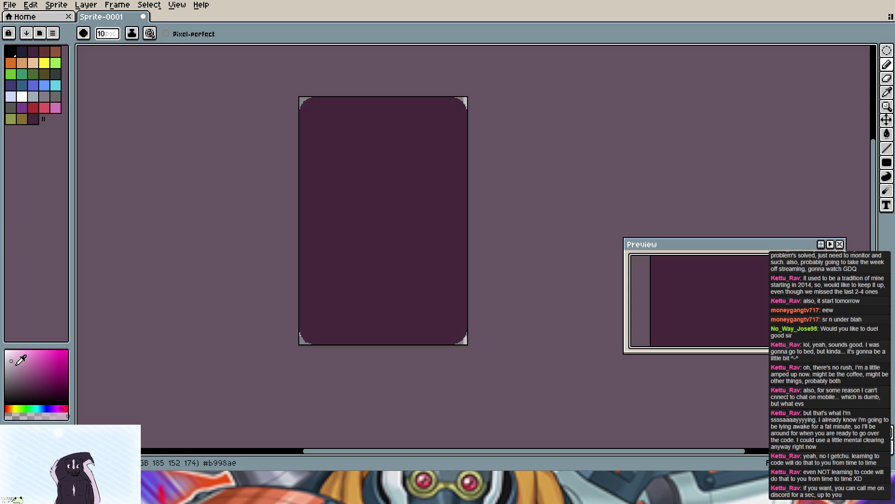
left_click(34, 119)
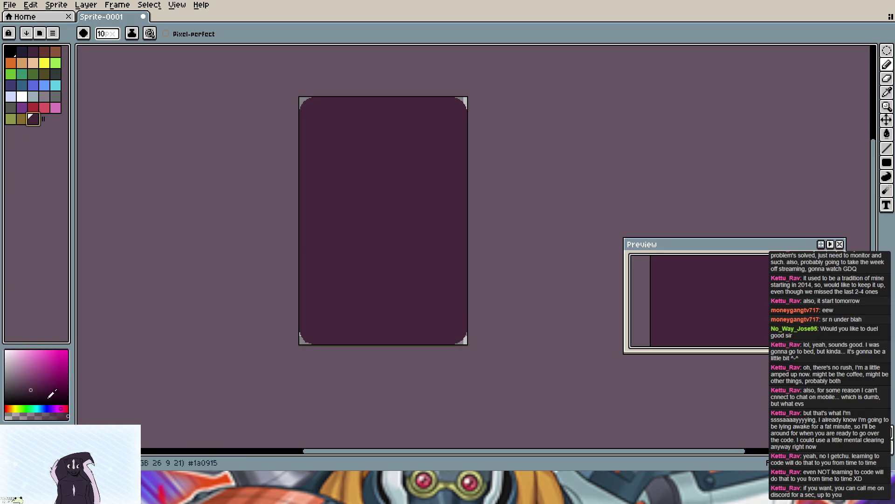
Step: Raise the R, G and B values to brighten the dark purple into a medium purple
left_click(33, 118)
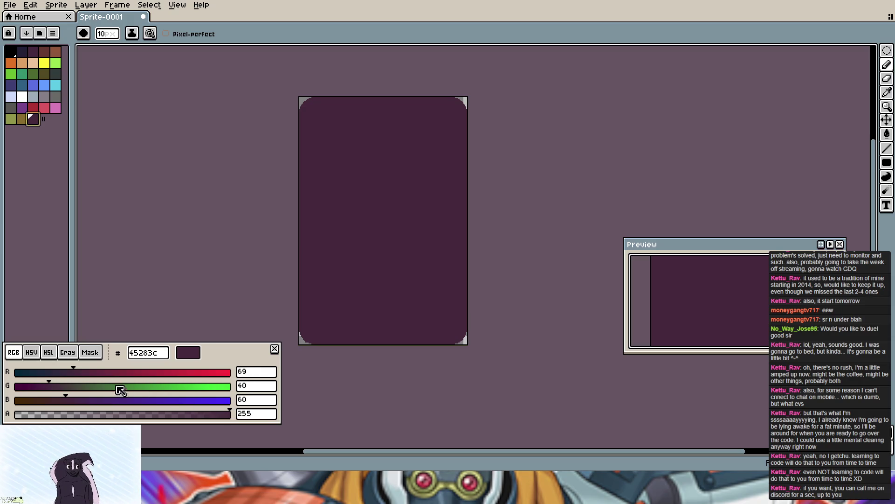
left_click(76, 371)
left_click_drag(77, 371, 103, 370)
left_click_drag(54, 384, 63, 382)
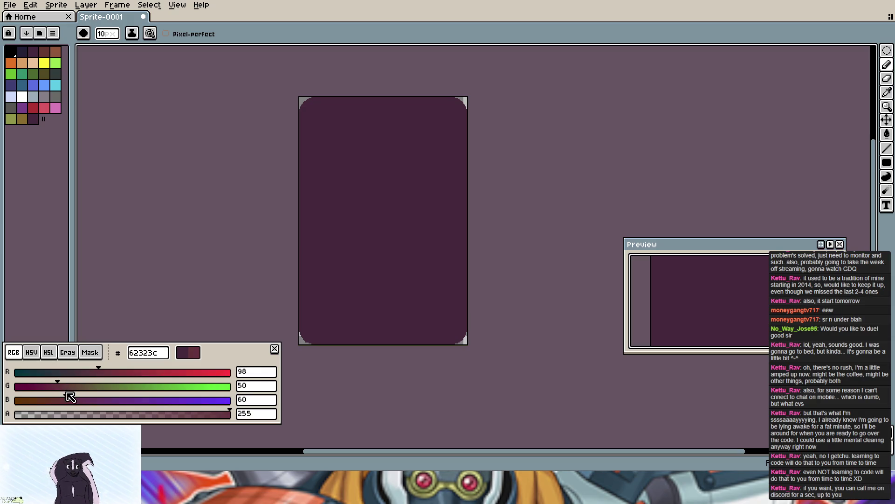
left_click_drag(67, 399, 98, 399)
mouse_move(98, 371)
left_mouse_down()
mouse_move(117, 371)
mouse_move(105, 399)
left_mouse_up()
key("Escape")
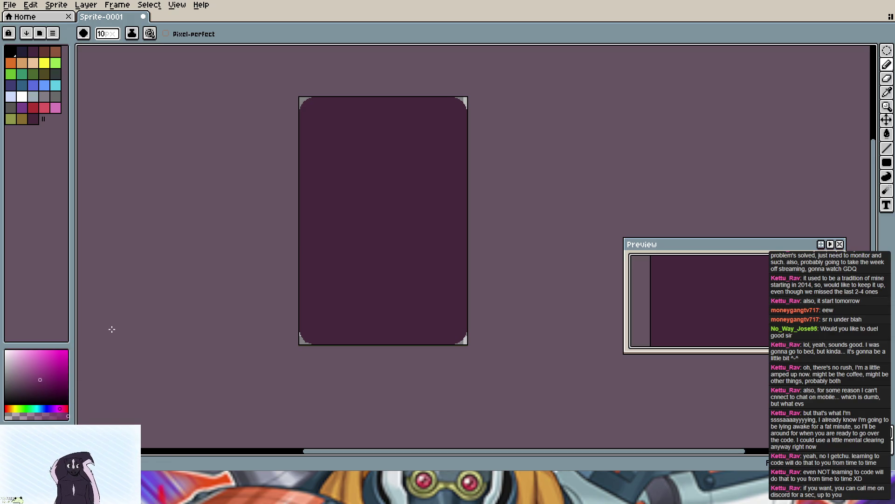
Step: Add the new medium purple to the palette and reselect the dark purple swatch
key("ctrl+n")
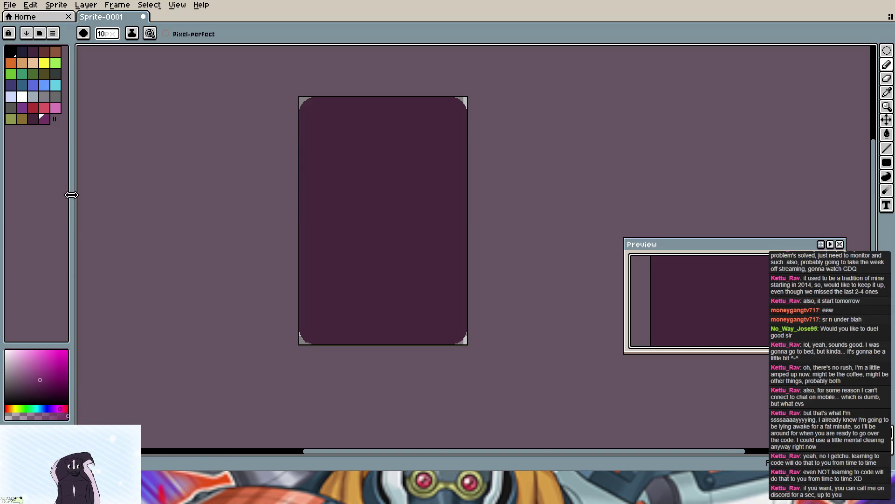
left_click(33, 120)
Step: Remove the duplicate dark purple swatch so the new purple ends the palette
key("Delete")
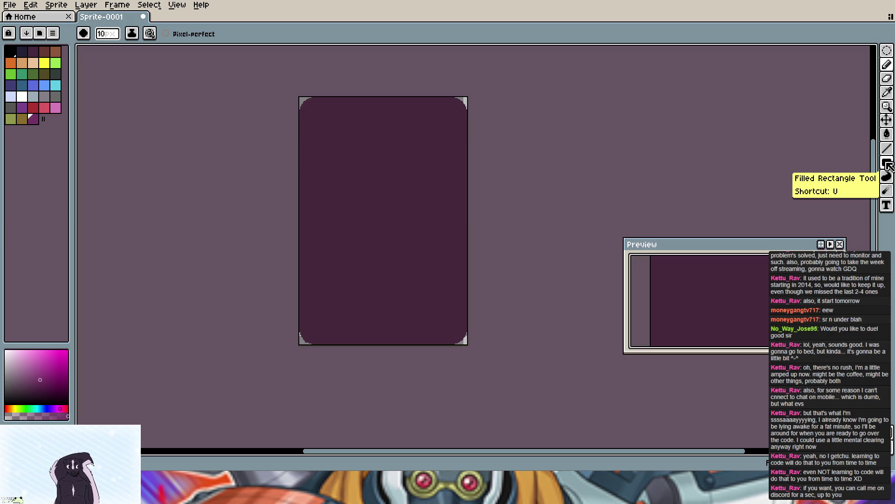
Step: Draw a trial filled ellipse near the card's top-left corner, then undo it
left_click(887, 164)
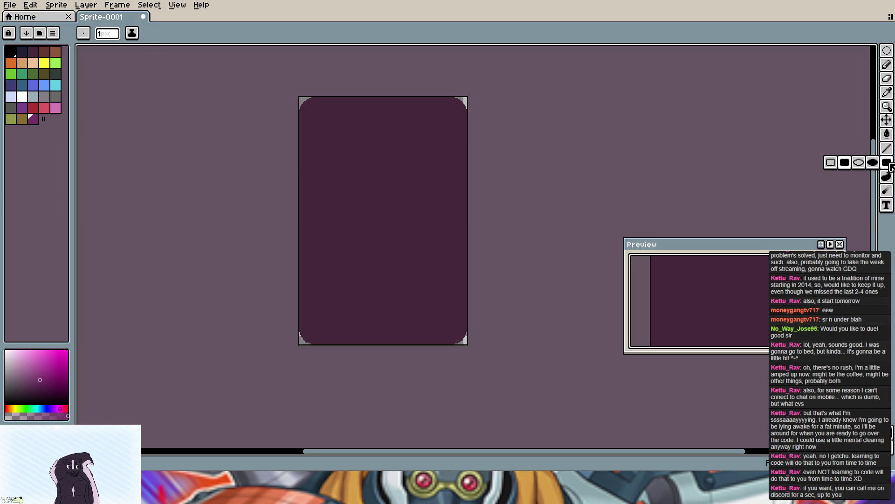
left_click(873, 163)
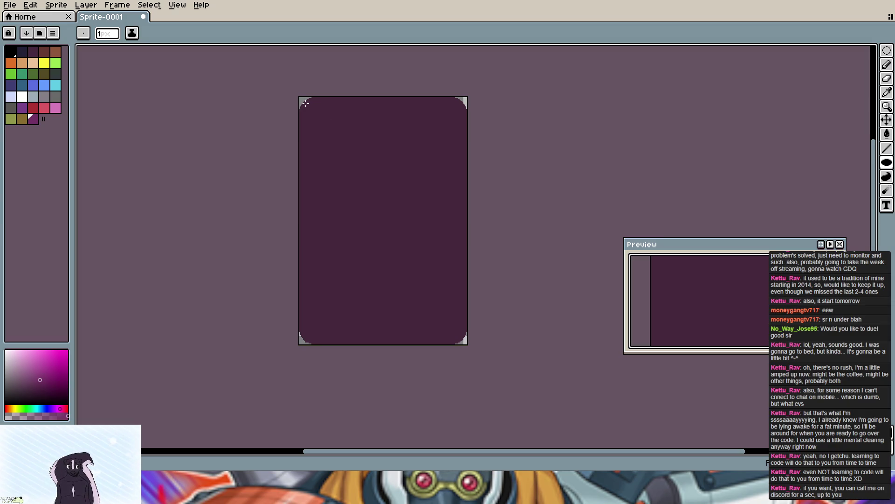
scroll(305, 103, "up", 4)
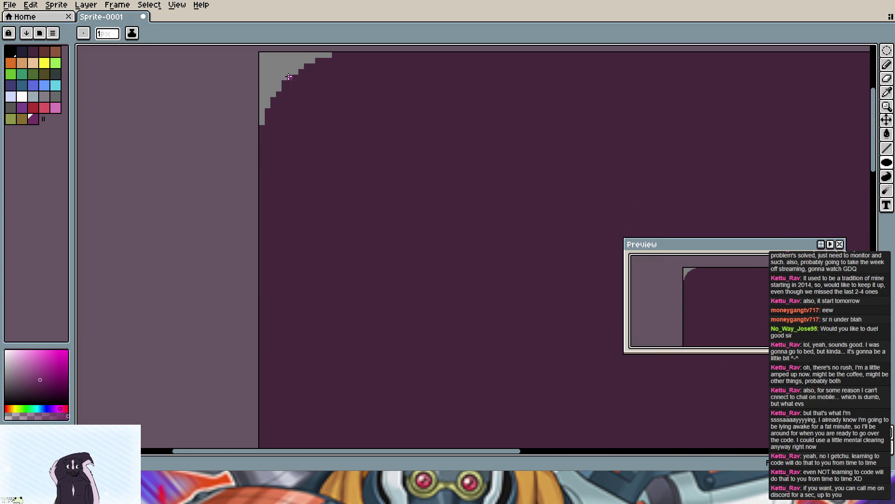
mouse_move(289, 76)
left_mouse_down()
mouse_move(408, 172)
mouse_move(569, 272)
left_mouse_up()
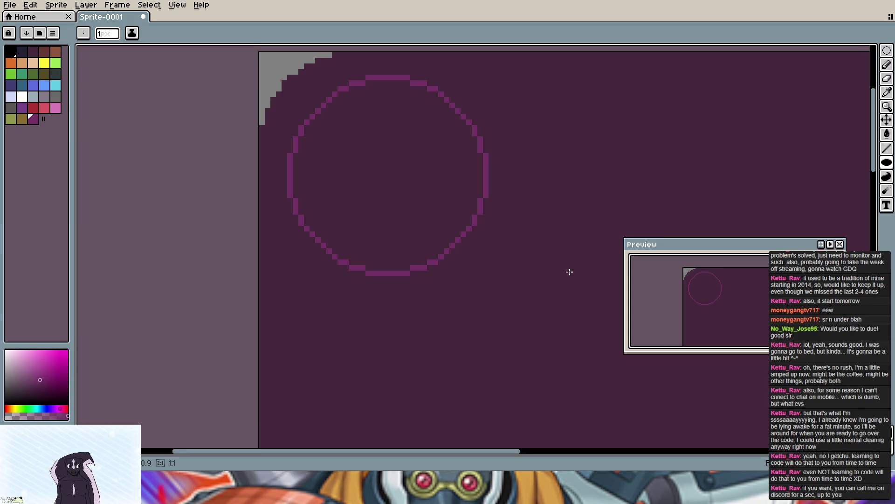
left_click_drag(569, 271, 570, 271)
key("v")
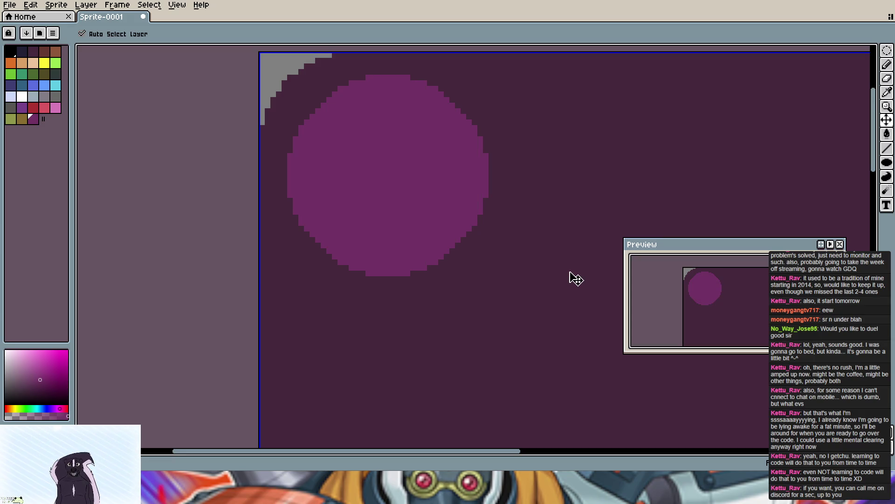
key("ctrl+z")
Step: With the Pencil in black, mark one pixel on the top-left corner's stepped edge
key("b")
left_click(10, 51)
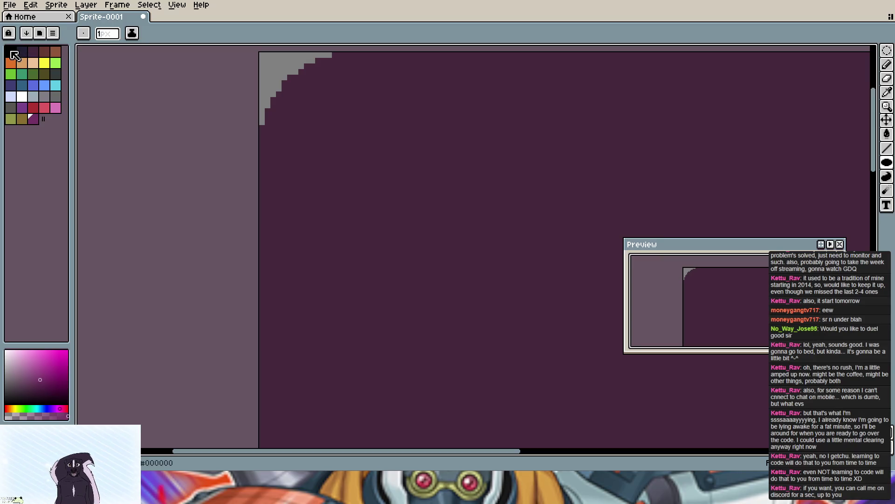
left_click(291, 78)
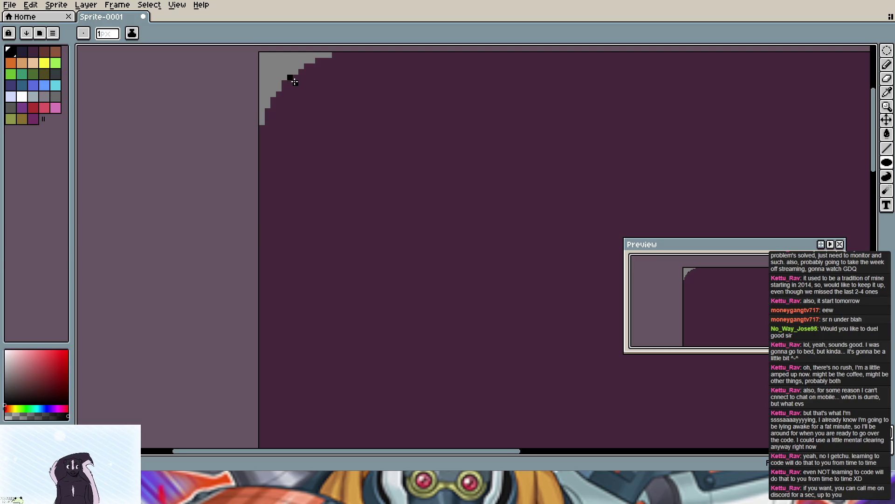
Step: Draw a black diagonal guide line inward from the corner; add and discard a vertical stroke
left_click_drag(294, 81, 317, 106)
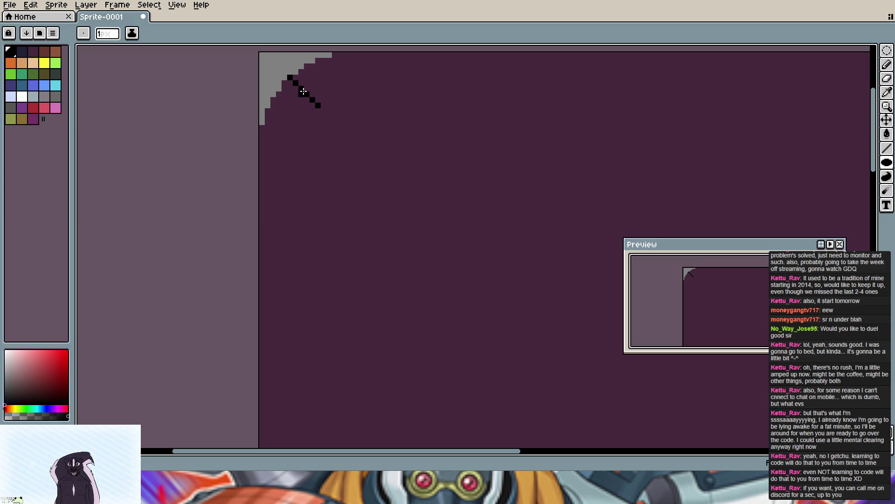
left_click_drag(334, 56, 334, 84)
right_click(334, 54)
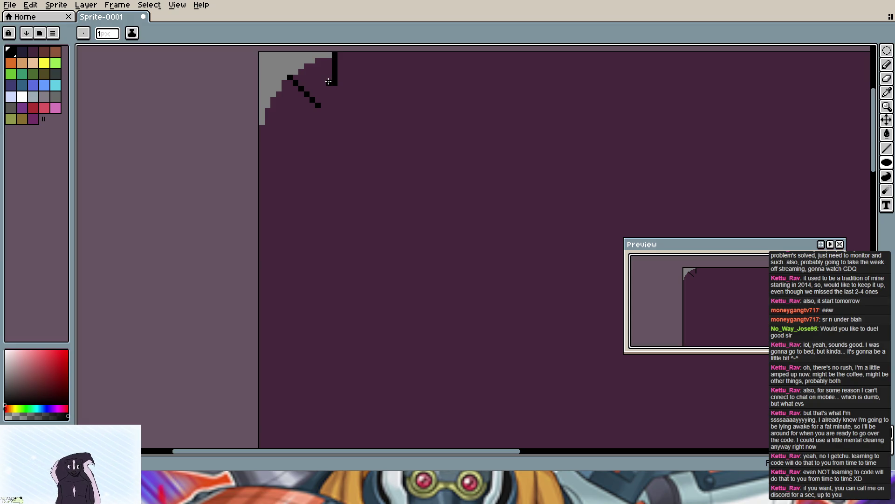
key("v")
key("Up")
key("Up")
key("Up")
key("Up")
key("Up")
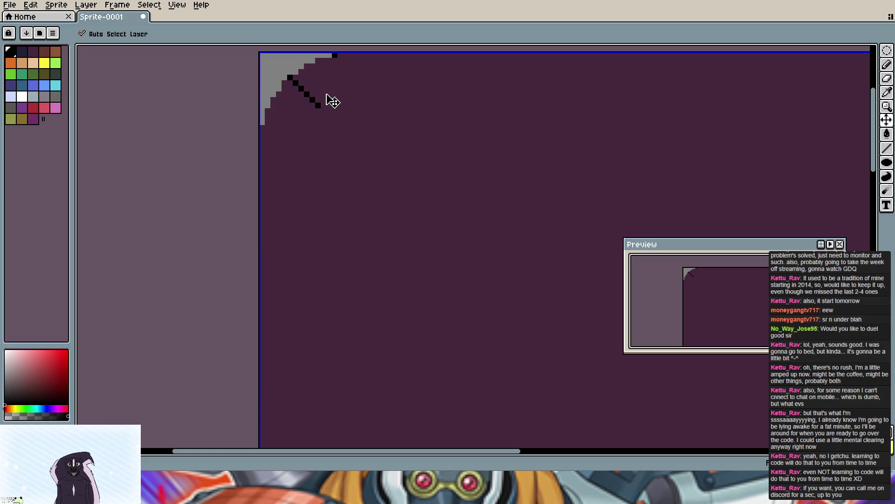
key("b")
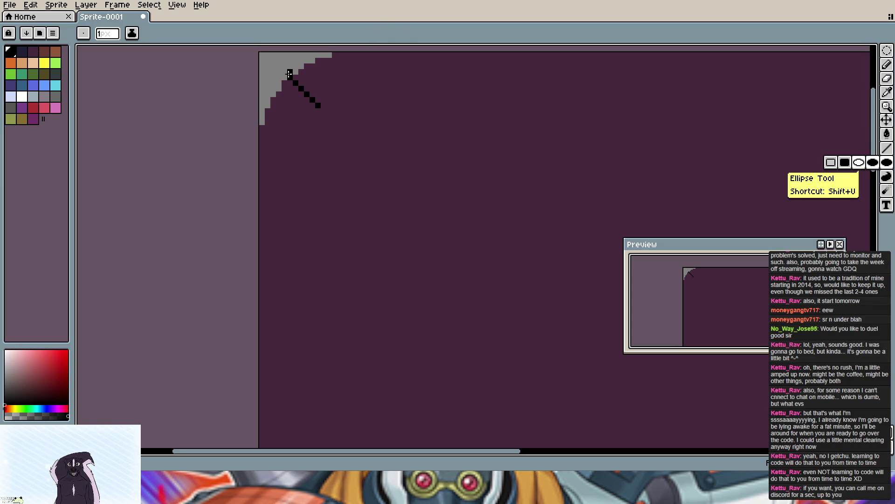
Step: Draw a large filled purple guide circle just inside the card's top-left corner
left_click(33, 119)
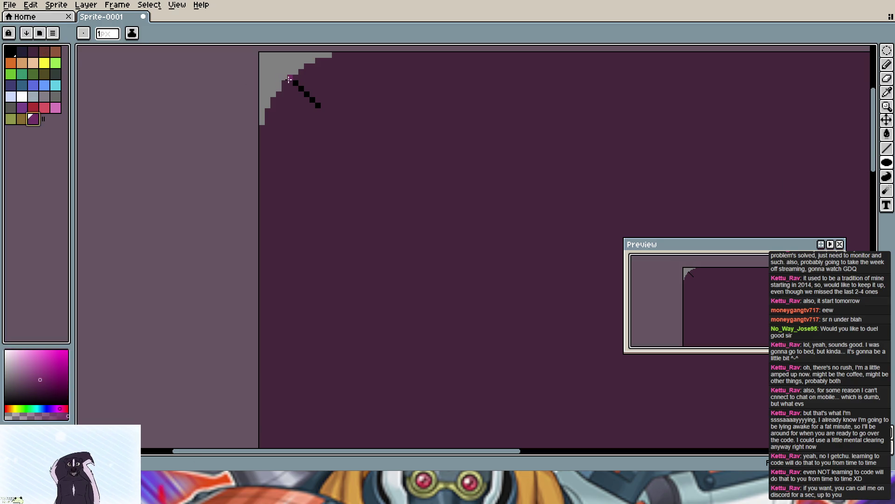
mouse_move(289, 78)
left_mouse_down()
mouse_move(461, 213)
mouse_move(556, 264)
left_mouse_up()
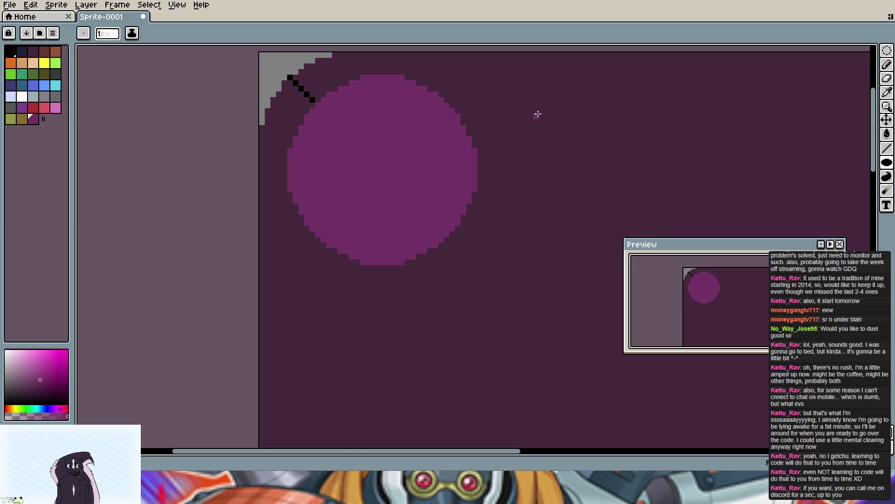
scroll(536, 114, "down", 1)
scroll(535, 114, "down", 1)
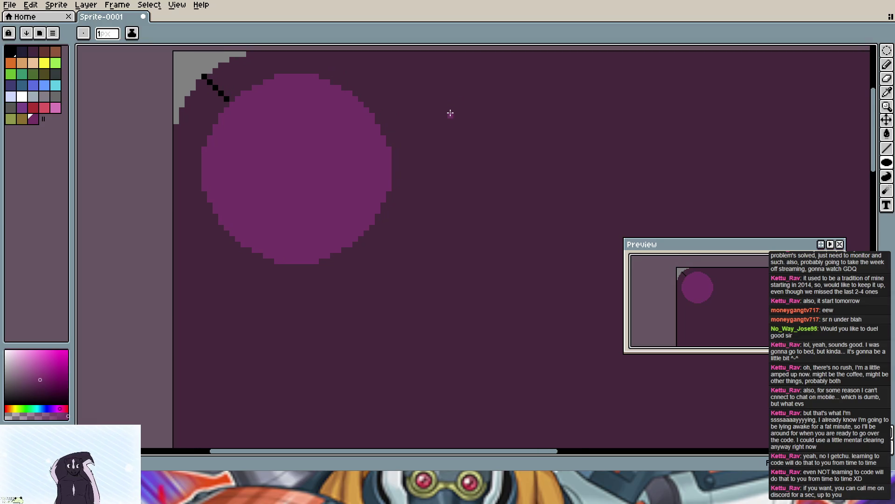
scroll(537, 114, "down", 2)
key("ctrl+z")
scroll(244, 109, "up", 2)
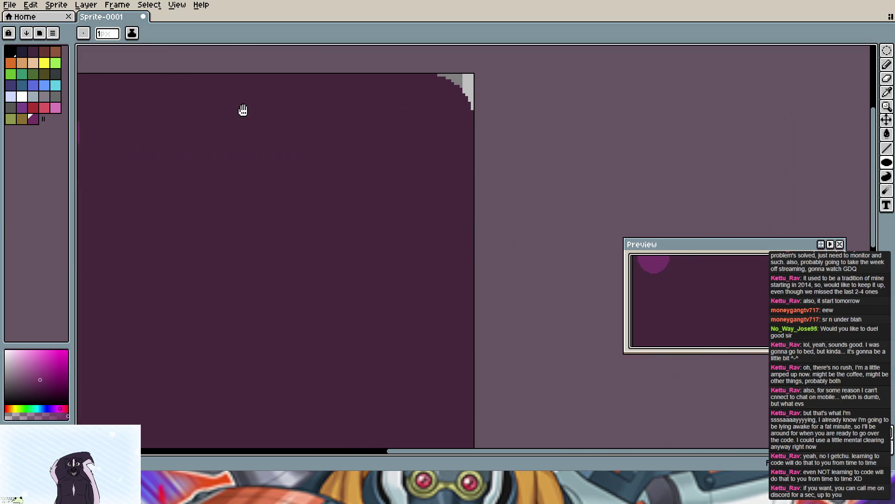
Step: Pan along the card's top edge to bring the top-right corner into view
left_click_drag(232, 118, 397, 135)
scroll(420, 162, "down", 1)
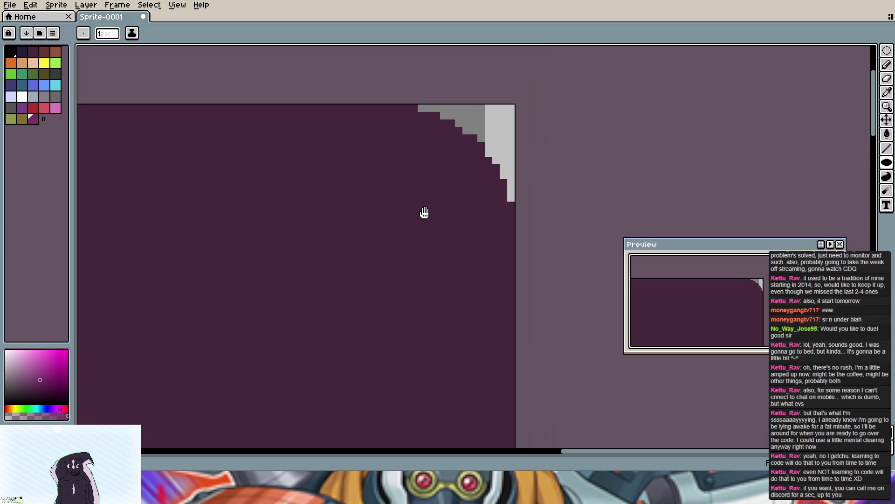
scroll(419, 190, "up", 2)
scroll(420, 199, "down", 1)
mouse_move(309, 172)
left_mouse_down()
mouse_move(462, 181)
mouse_move(849, 146)
left_mouse_up()
mouse_move(302, 132)
left_mouse_down()
mouse_move(647, 140)
mouse_move(258, 136)
left_mouse_up()
left_click_drag(641, 136, 193, 133)
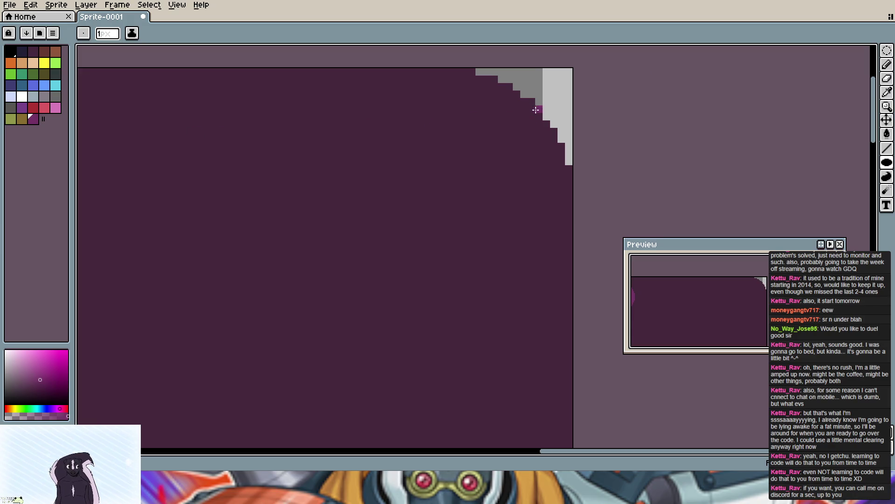
Step: Draw a black diagonal guide line inward from the card's top-right corner
left_click(11, 53)
left_click(538, 109)
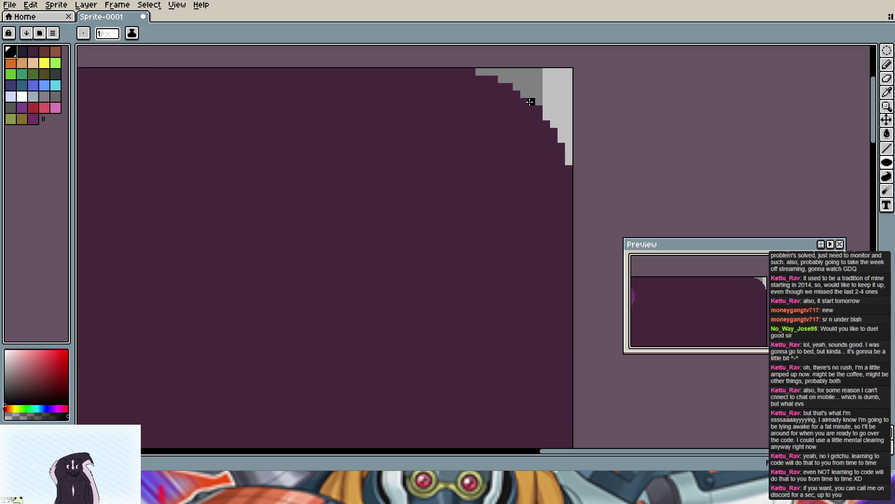
left_click(531, 102)
left_click_drag(527, 108, 495, 139)
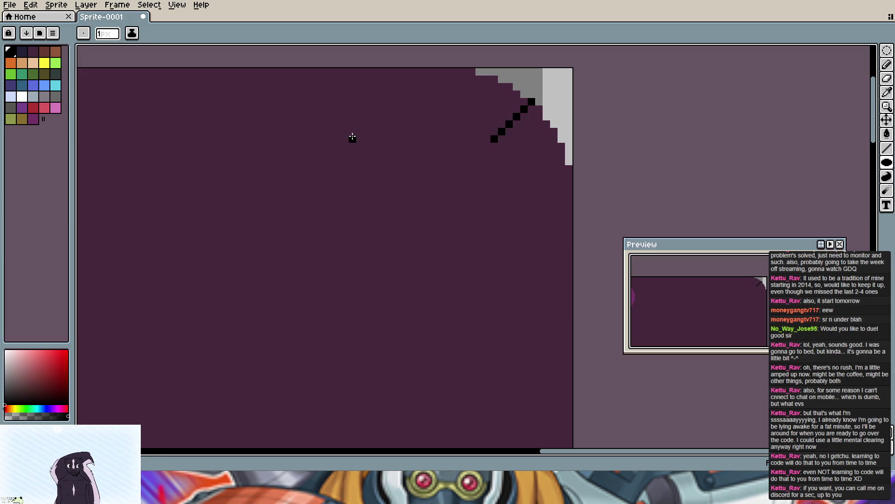
scroll(354, 136, "down", 1)
Step: Pan around the card, touch up a corner-curve pixel, and return to the top-left corner
mouse_move(354, 137)
left_mouse_down()
mouse_move(292, 142)
mouse_move(490, 138)
left_mouse_up()
mouse_move(273, 136)
left_mouse_down()
mouse_move(216, 140)
mouse_move(301, 132)
left_mouse_up()
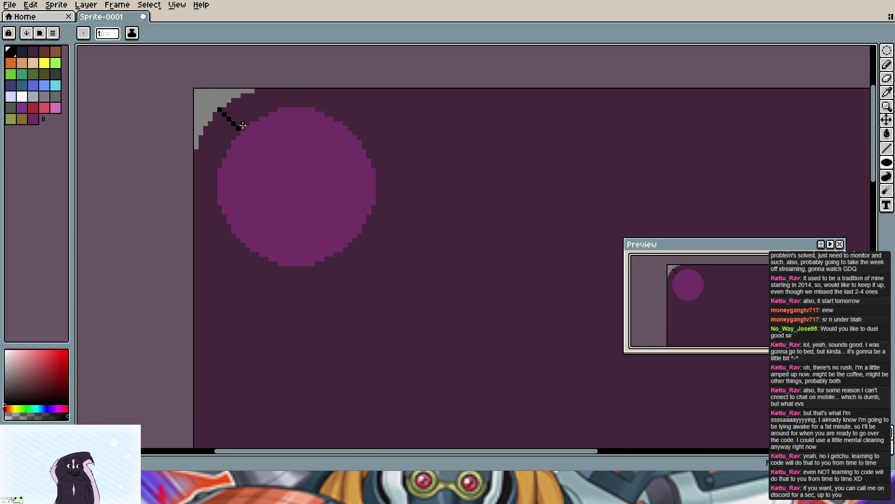
mouse_move(360, 311)
left_mouse_down()
mouse_move(333, 131)
mouse_move(298, 290)
left_mouse_up()
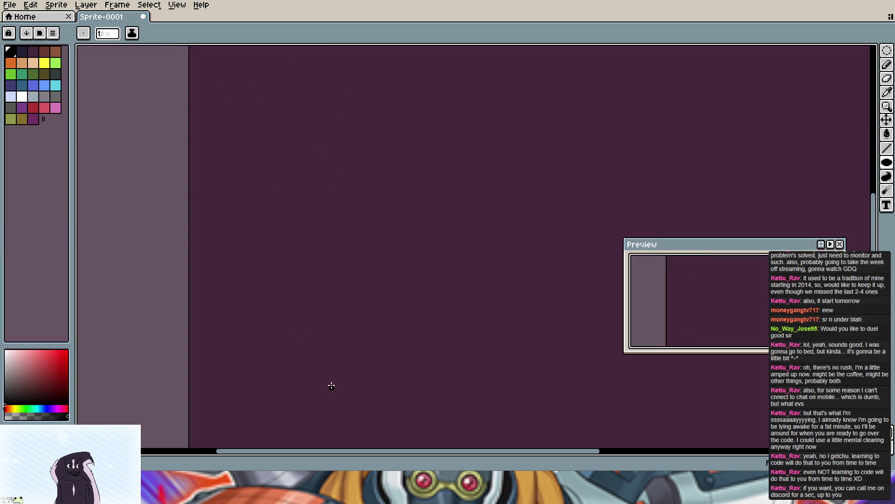
left_click_drag(332, 102, 254, 247)
scroll(254, 248, "down", 3)
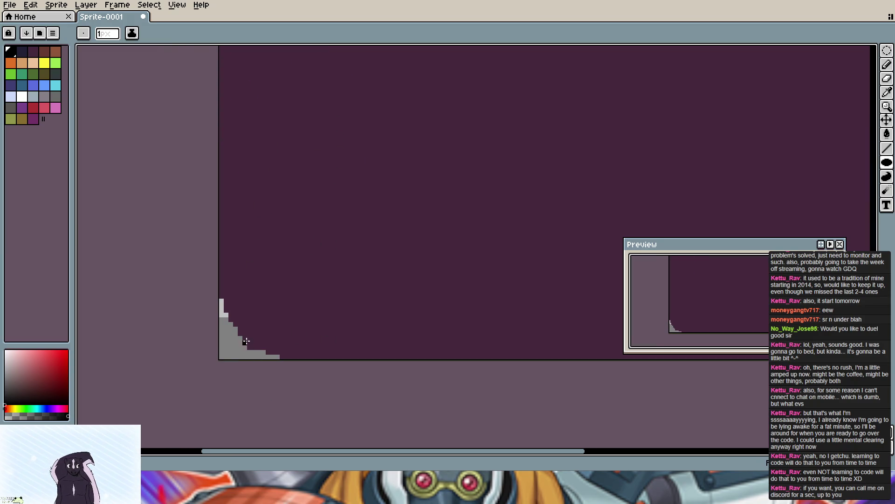
scroll(244, 338, "down", 2)
scroll(244, 338, "up", 1)
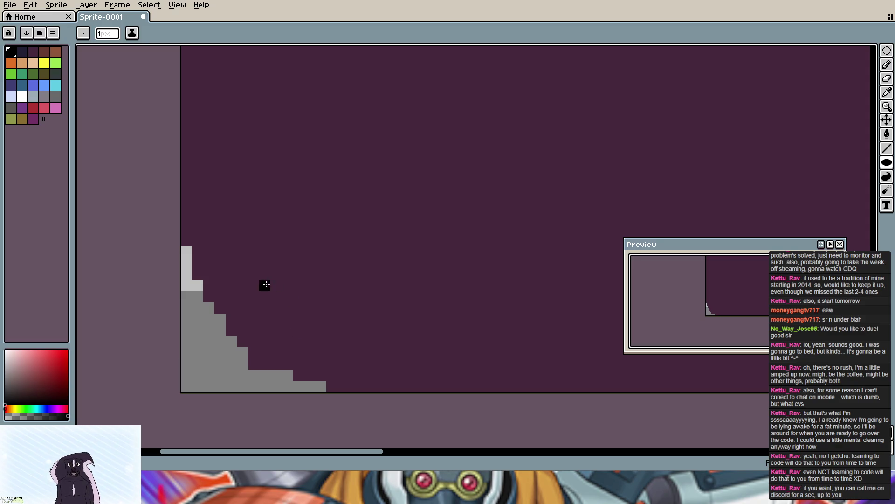
left_click(231, 325)
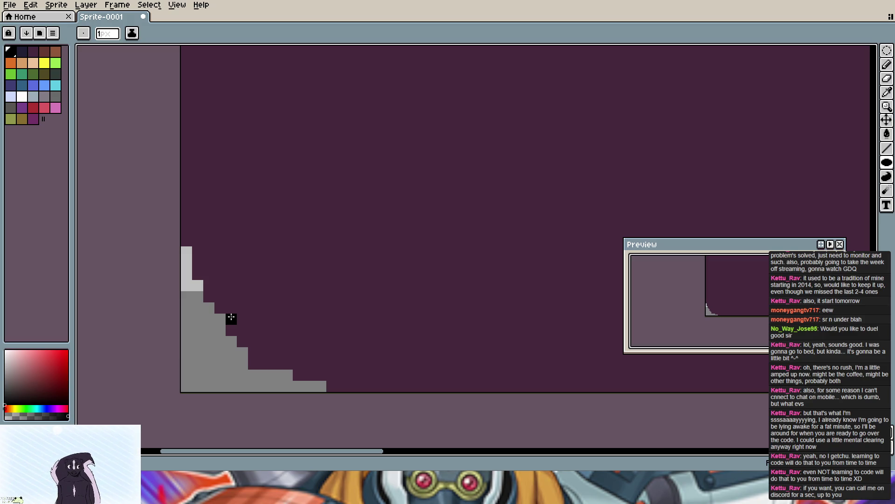
middle_click(297, 194)
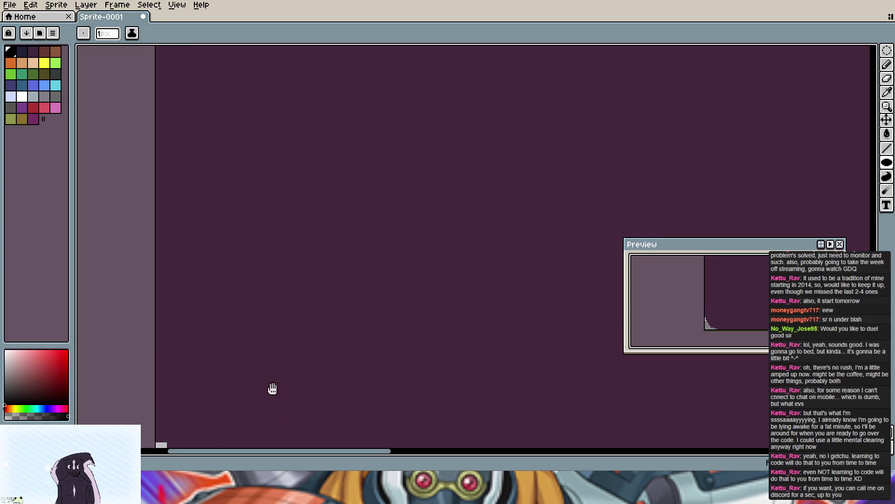
mouse_move(273, 375)
left_mouse_down()
mouse_move(301, 446)
mouse_move(273, 368)
mouse_move(244, 434)
left_mouse_up()
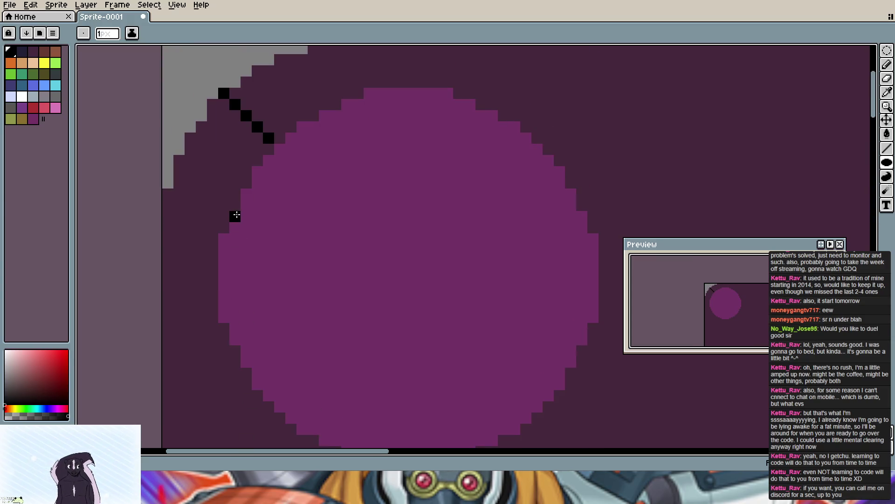
Step: Remove the purple guide circle and black guide pixels, leaving the plain stepped corner
key("v")
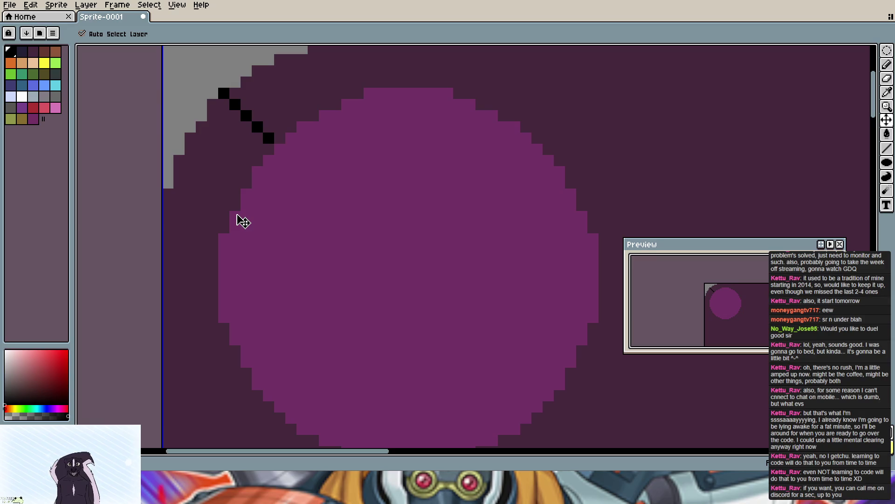
key("ctrl+z")
key("ctrl+z")
key("ctrl+z")
key("ctrl+z")
key("ctrl+z")
key("ctrl+z")
key("ctrl+z")
key("b")
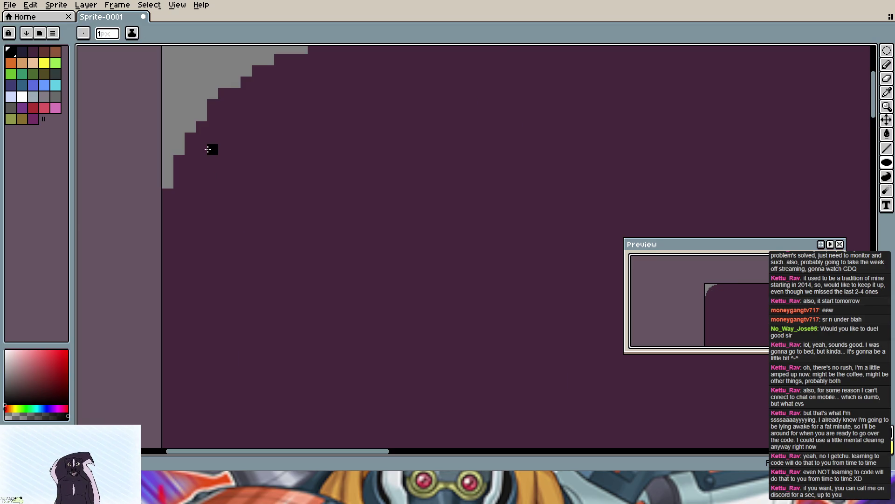
left_click(172, 178)
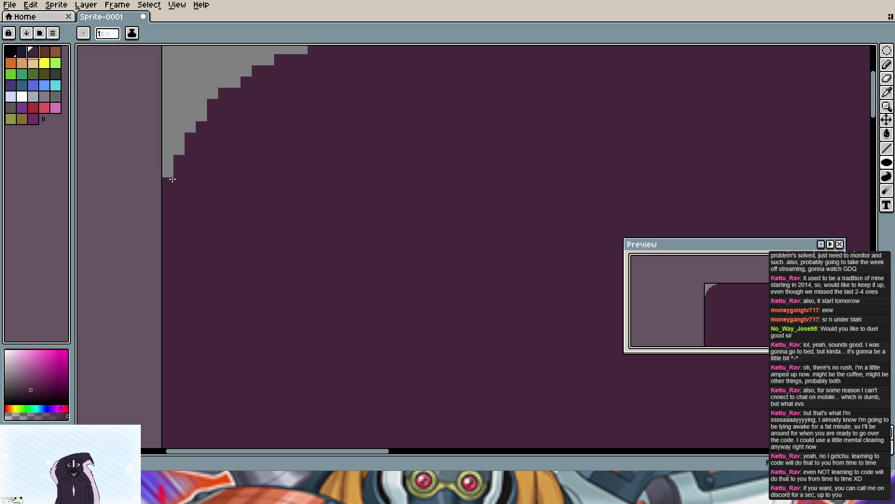
Step: Trial-paint purple over the top-left corner's grey staircase pixels step by step
left_click(170, 175)
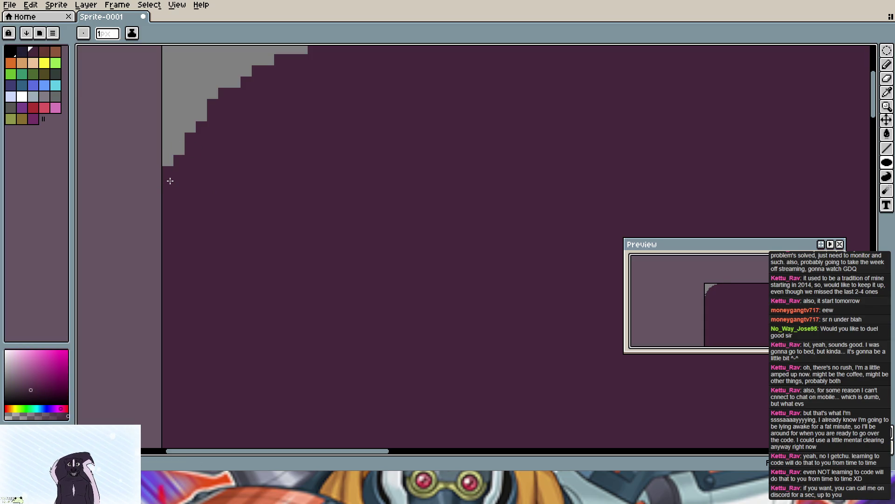
left_click(182, 148)
left_click(169, 160)
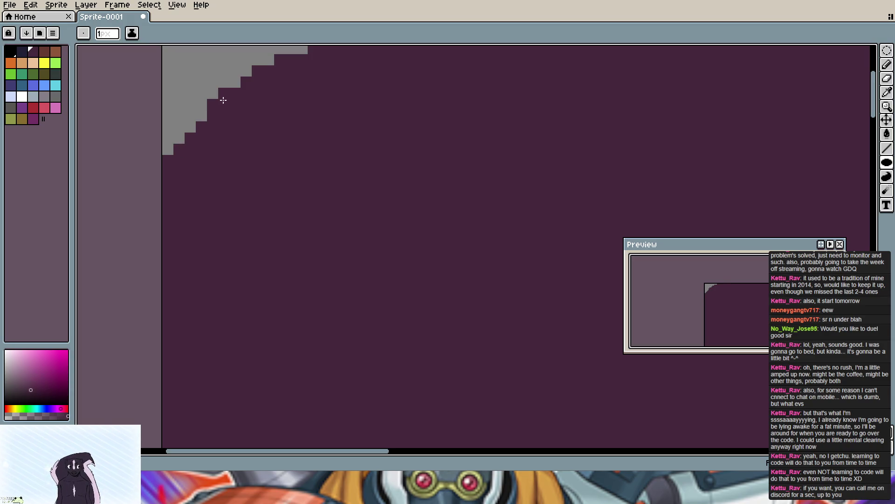
left_click(204, 112)
left_click(194, 127)
left_click(169, 148)
left_click(235, 82)
left_click(258, 61)
middle_click(267, 56)
left_click(268, 97)
left_click_drag(280, 96, 308, 95)
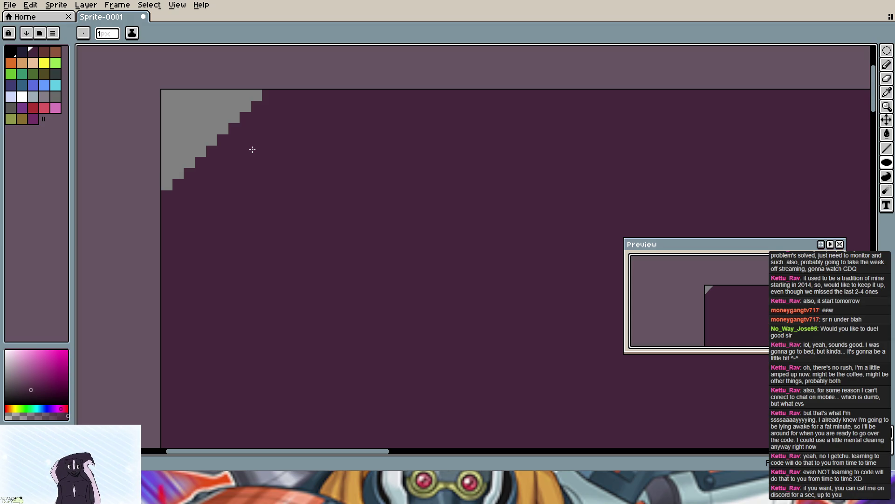
Step: Undo the trial curve edits and return to the Pencil
key("v")
key("ctrl+z")
key("ctrl+z")
key("ctrl+z")
key("ctrl+z")
key("ctrl+z")
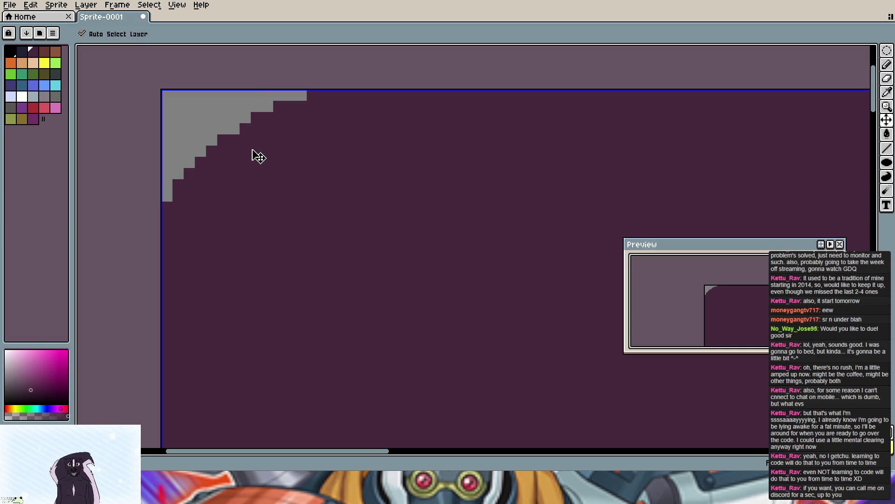
key("ctrl+z")
key("ctrl+z")
key("ctrl+z")
key("ctrl+z")
key("ctrl+z")
key("ctrl+z")
key("b")
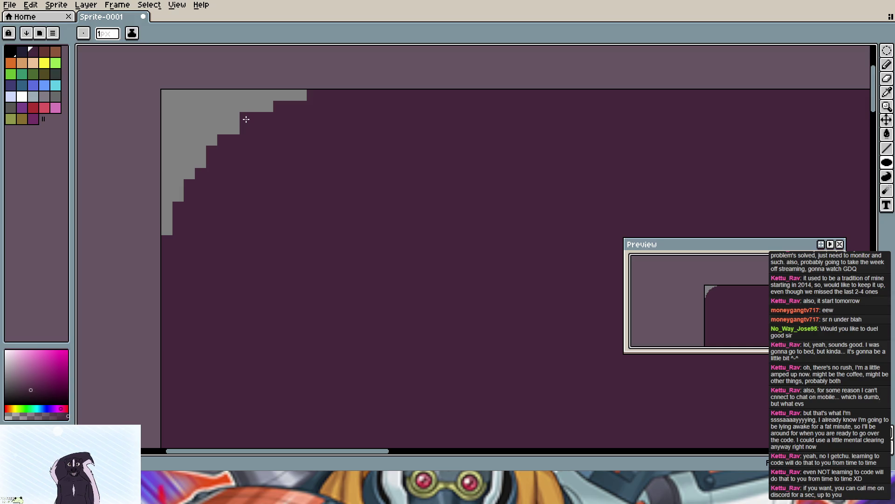
Step: Smooth the top-left grey staircase by repainting step pixels and trimming the left column
left_click(280, 107)
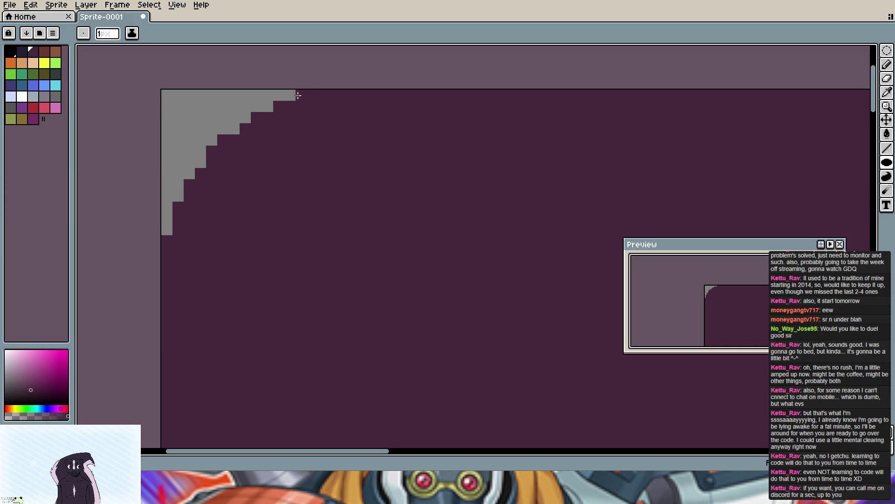
left_click(268, 110)
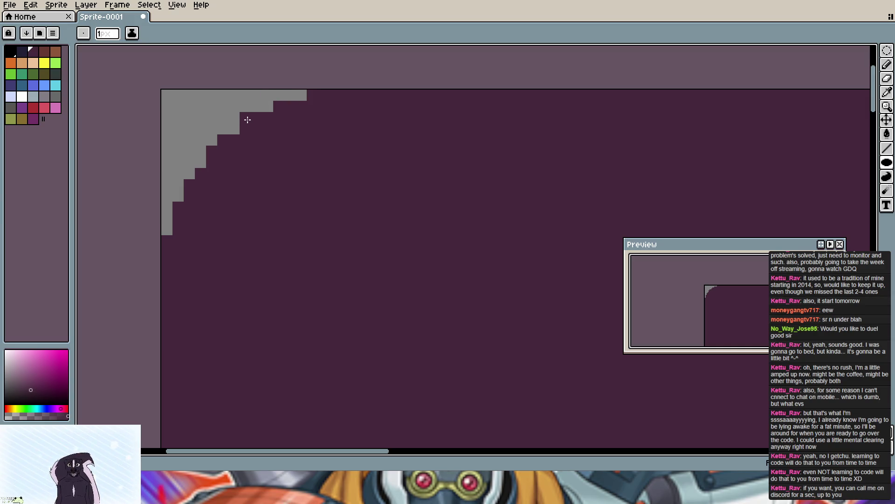
left_click(243, 120)
left_click(234, 128)
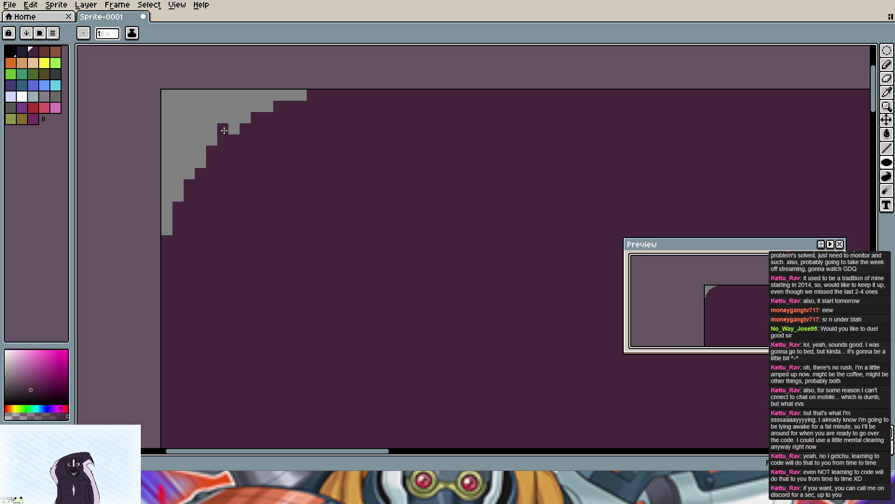
left_click_drag(223, 131, 211, 141)
left_click(210, 140)
left_click(200, 162)
left_click(187, 174)
left_click(167, 217)
left_click(168, 197)
Step: Adjust the curve's top row and column bottom, undoing pixel changes that overshoot
left_click(267, 96)
key("ctrl+z")
left_click(260, 104)
left_click(248, 106)
key("ctrl+z")
left_click(246, 116)
left_click(163, 229)
left_click(165, 229)
scroll(331, 255, "up", 1)
scroll(297, 235, "down", 3)
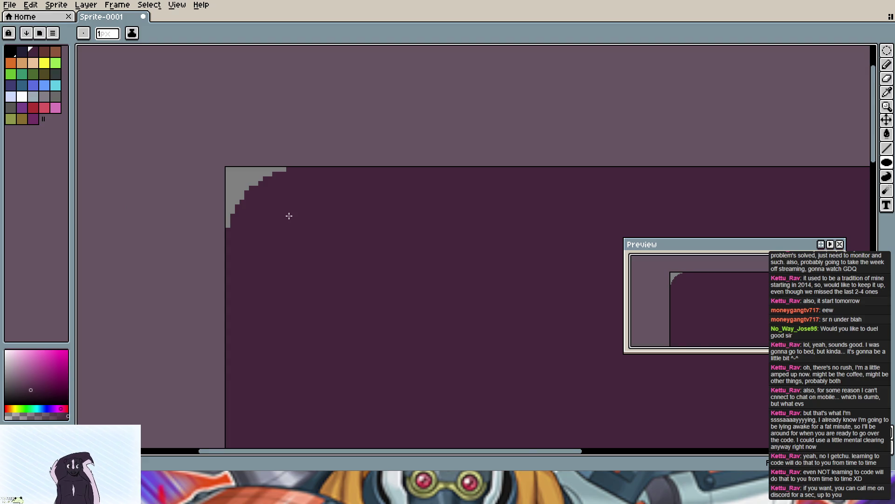
scroll(289, 215, "up", 2)
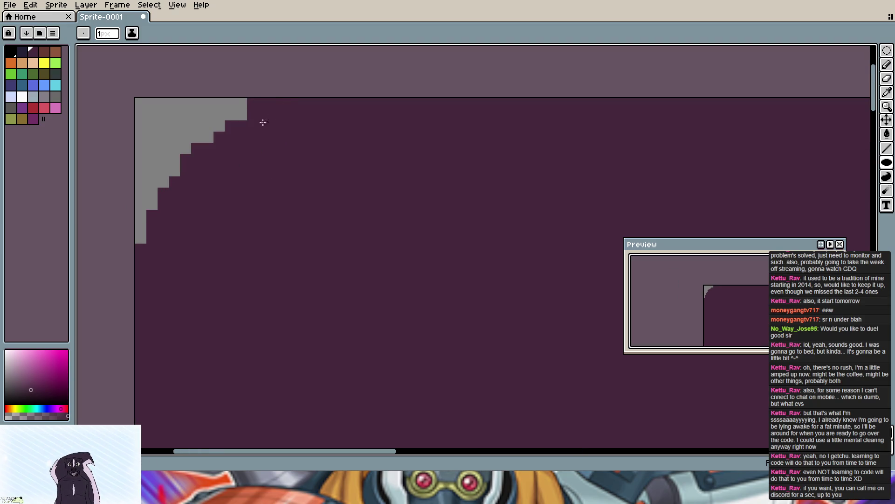
left_click_drag(141, 214, 142, 238)
left_click(143, 237)
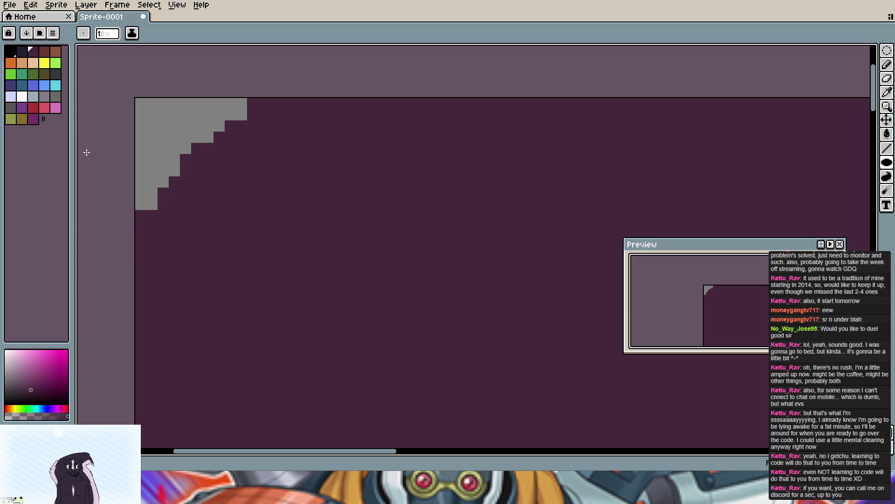
key("ctrl+z")
key("ctrl+z")
key("ctrl+z")
Step: Reshape the curve's top steps by erasing the top-row end and second-step block
left_click_drag(264, 103, 280, 103)
left_click(284, 105)
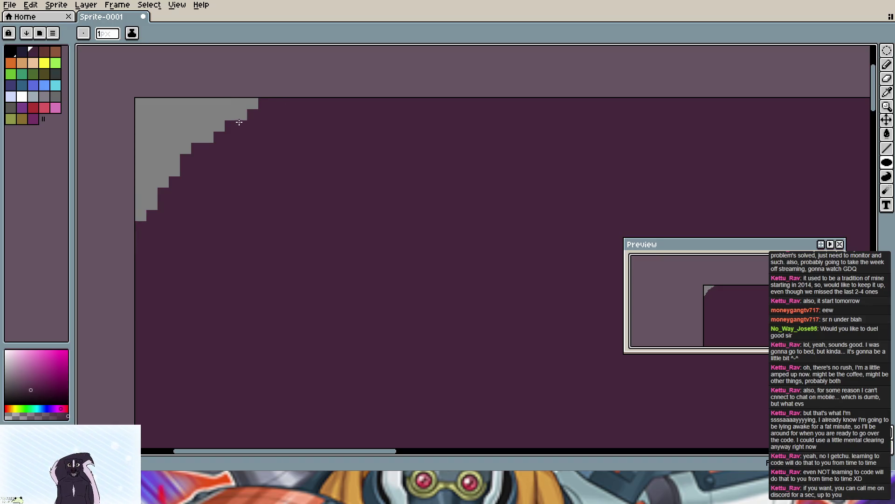
left_click(243, 115)
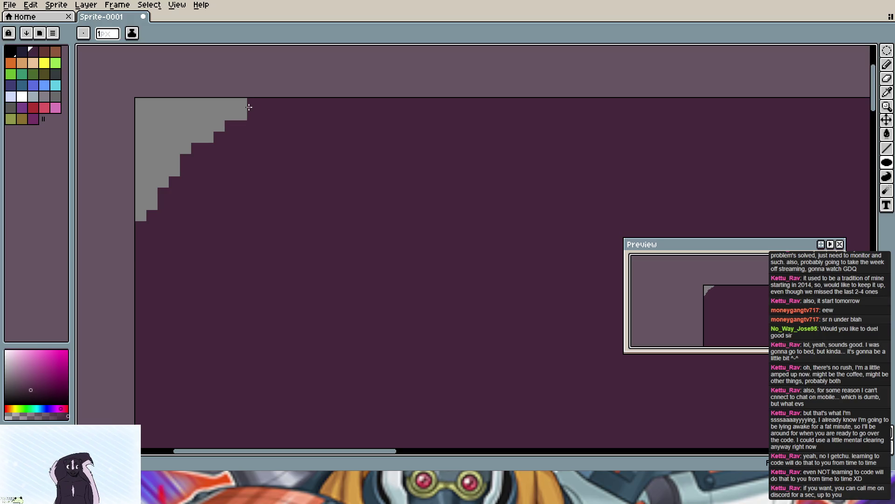
left_click(238, 115)
left_click(218, 126)
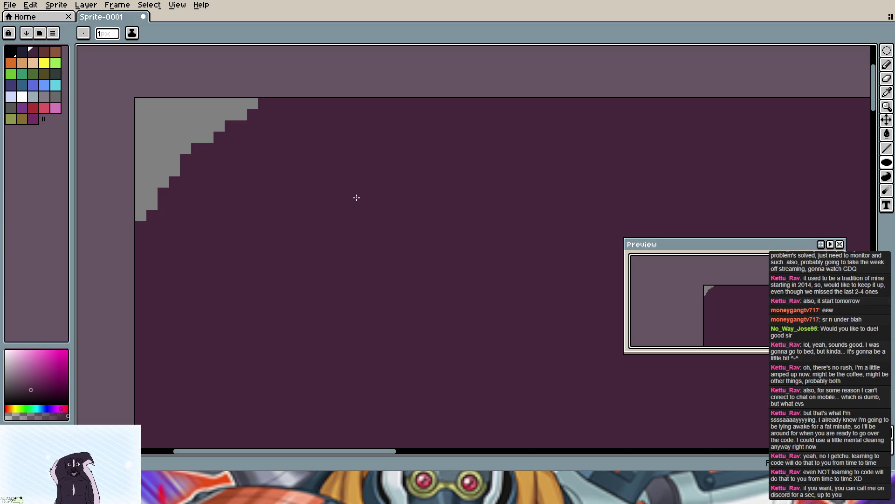
Step: Extend the top-right curve by a pixel and trim the top-left row and column ends
left_click_drag(698, 296, 694, 296)
mouse_move(329, 172)
left_mouse_down()
mouse_move(189, 154)
mouse_move(514, 132)
mouse_move(322, 143)
left_mouse_up()
left_click_drag(706, 140, 350, 138)
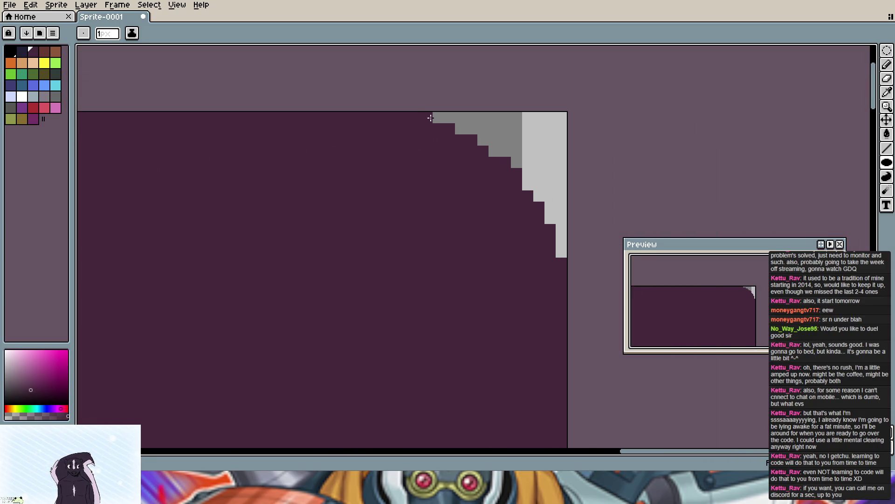
left_click(439, 118)
key("ctrl+y")
left_click_drag(270, 168, 770, 106)
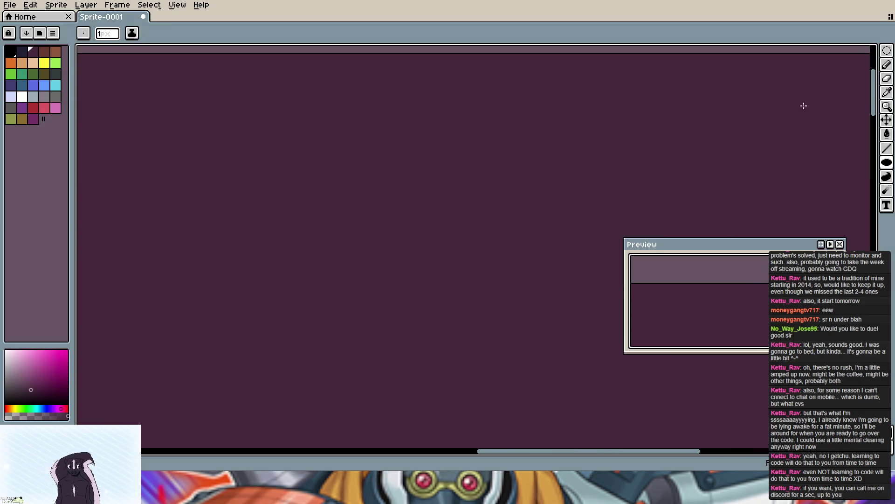
mouse_move(399, 91)
left_mouse_down()
mouse_move(312, 149)
mouse_move(665, 161)
mouse_move(560, 164)
left_mouse_up()
left_click(451, 134)
left_click(456, 134)
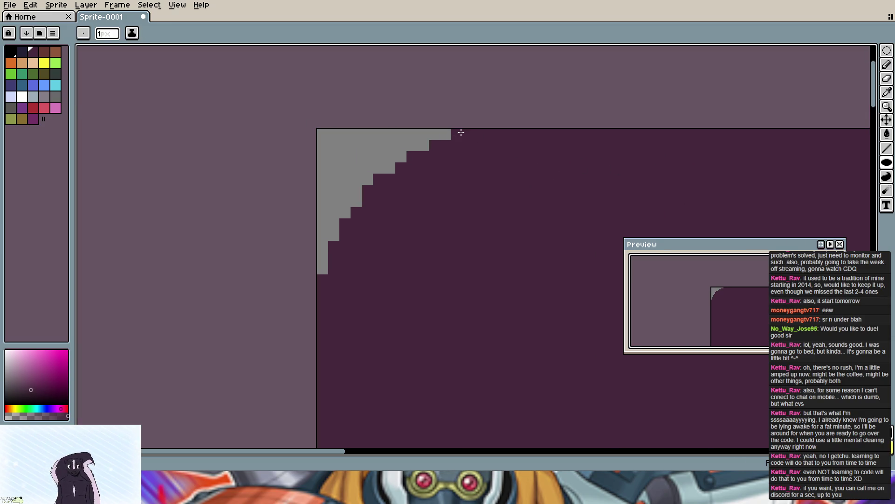
left_click(324, 269)
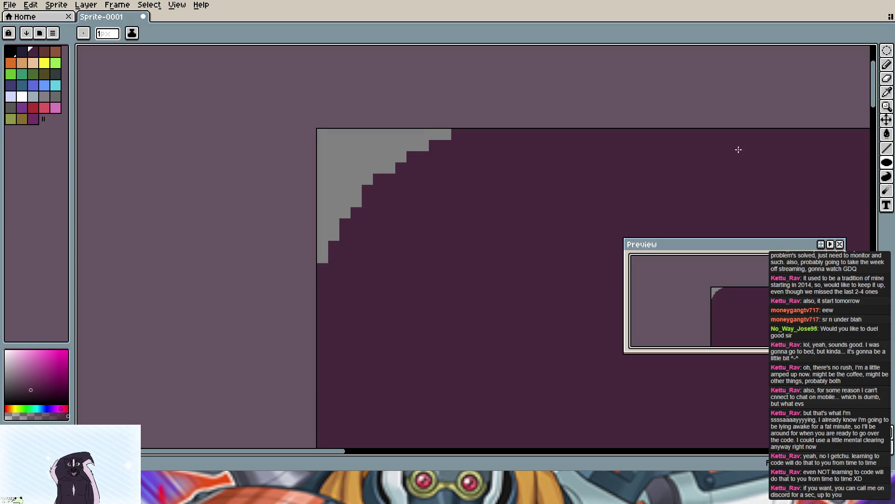
Step: Pan along the top edge and down the right side to the bottom-right corner
left_click_drag(738, 150, 504, 162)
left_click_drag(753, 157, 488, 160)
mouse_move(761, 147)
left_mouse_down()
mouse_move(645, 155)
mouse_move(361, 149)
mouse_move(574, 143)
left_mouse_up()
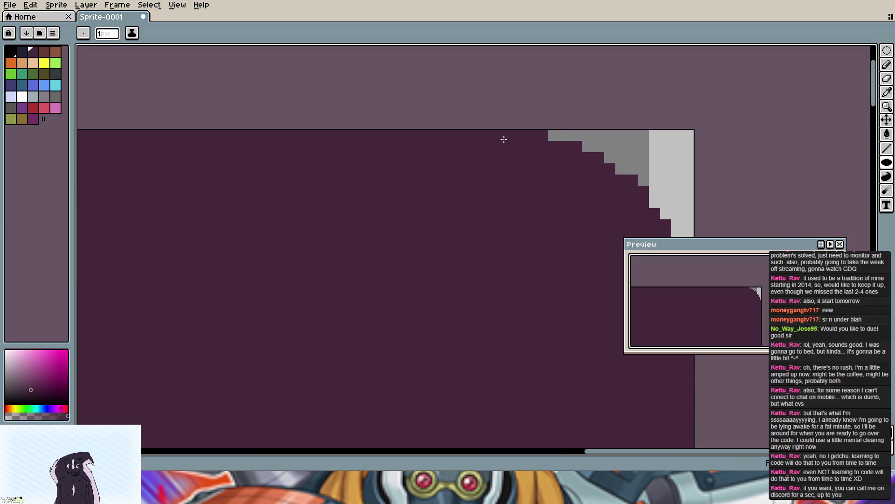
left_click_drag(582, 174, 472, 123)
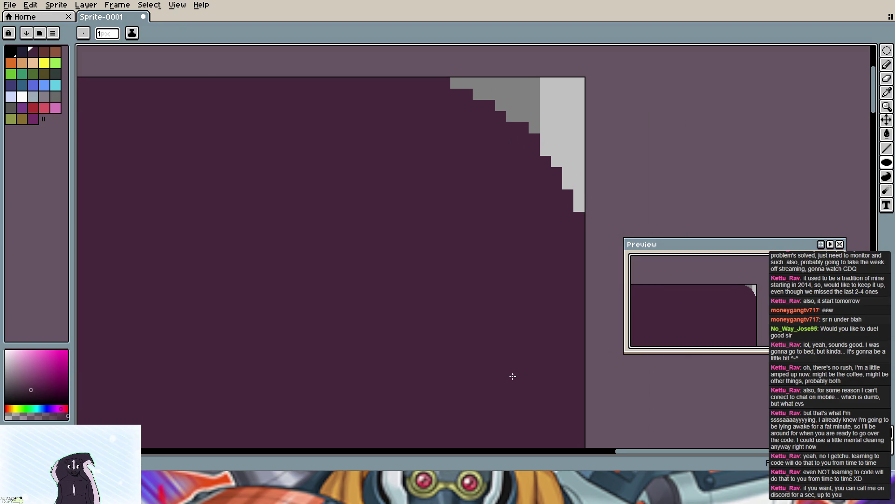
left_click_drag(513, 377, 476, 203)
left_click_drag(458, 152, 406, 322)
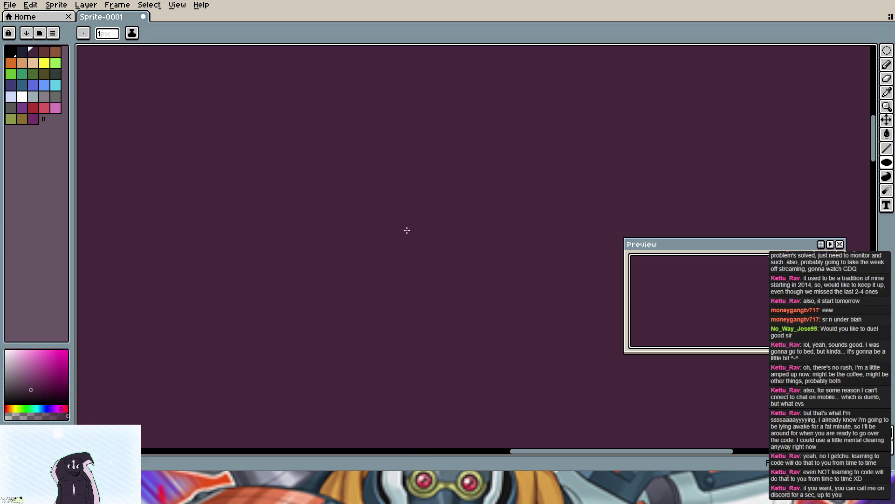
scroll(735, 426, "down", 3)
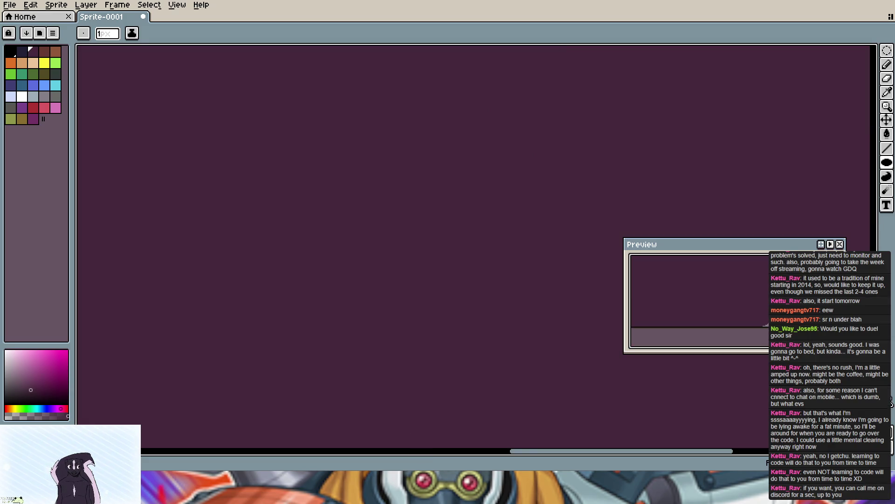
mouse_move(735, 426)
left_mouse_down()
mouse_move(609, 377)
mouse_move(566, 276)
mouse_move(505, 299)
left_mouse_up()
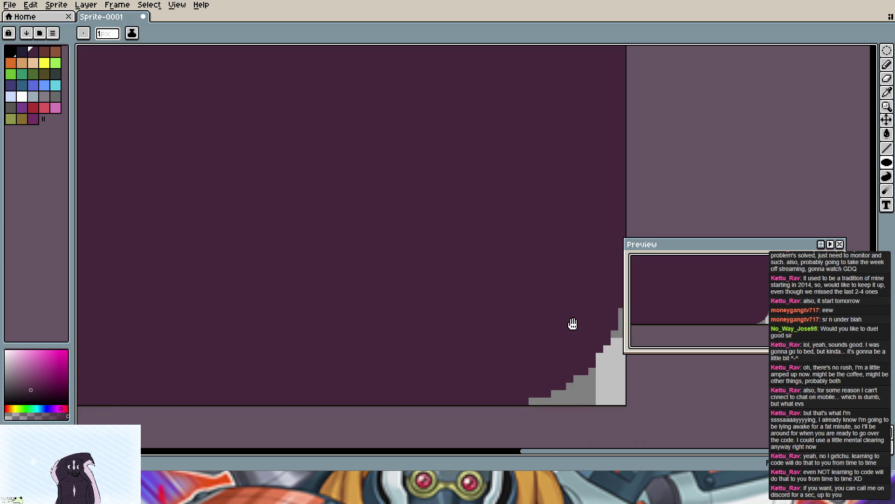
Step: Test black pixels on the bottom-right staircase and resize the Preview window, leaving no marks
left_click(536, 284)
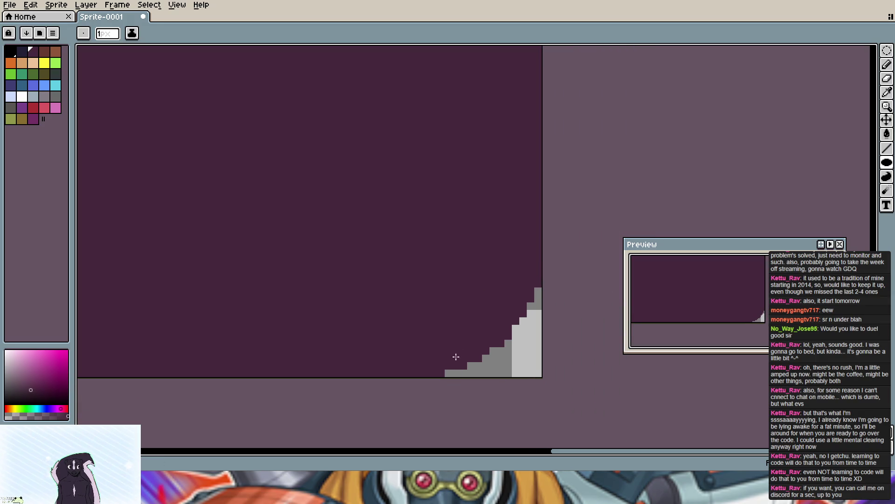
left_click(449, 375)
left_click(10, 57)
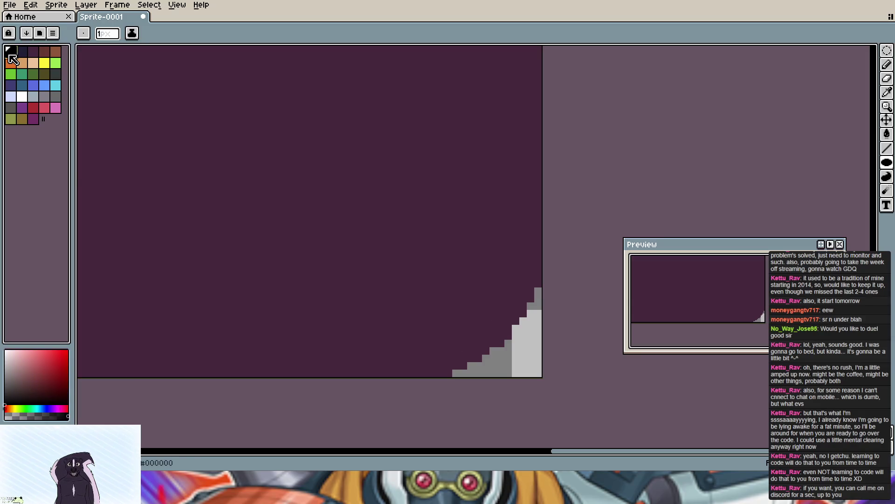
left_click(508, 336)
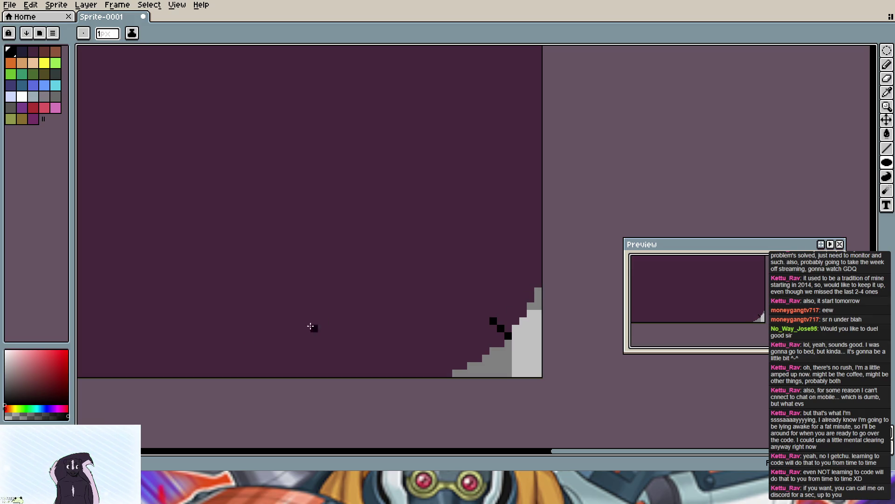
scroll(280, 301, "right", 5)
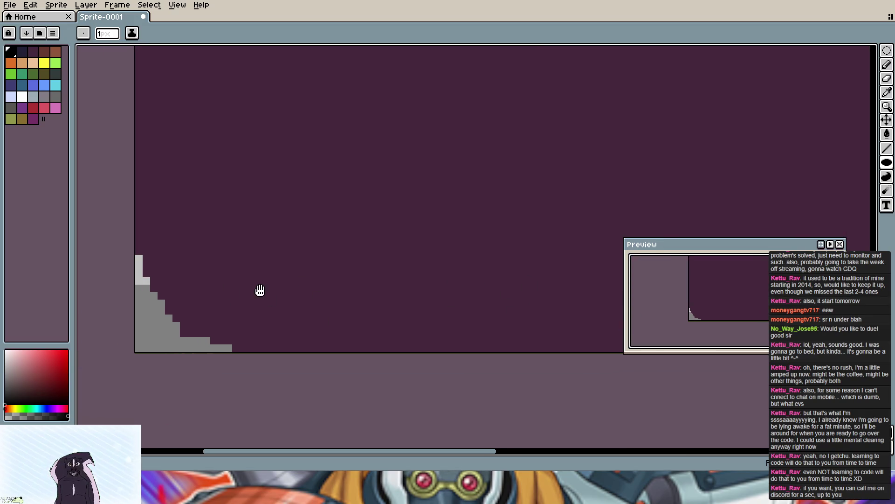
scroll(259, 291, "right", 5)
mouse_move(625, 302)
left_mouse_down()
mouse_move(230, 302)
mouse_move(609, 303)
left_mouse_up()
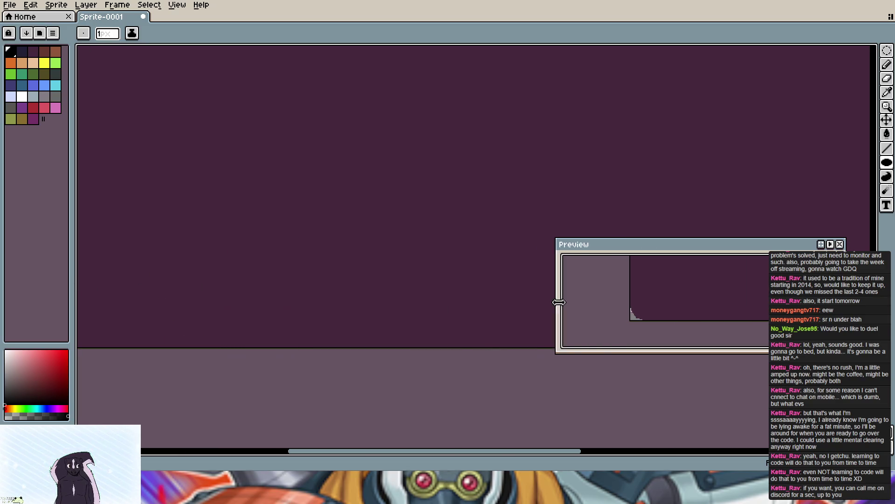
left_click_drag(77, 289, 323, 277)
scroll(323, 278, "right", 3)
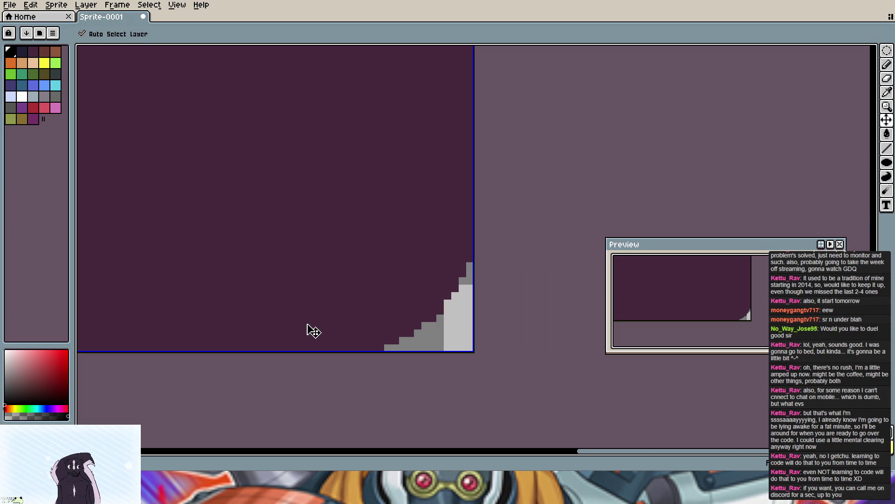
key("e")
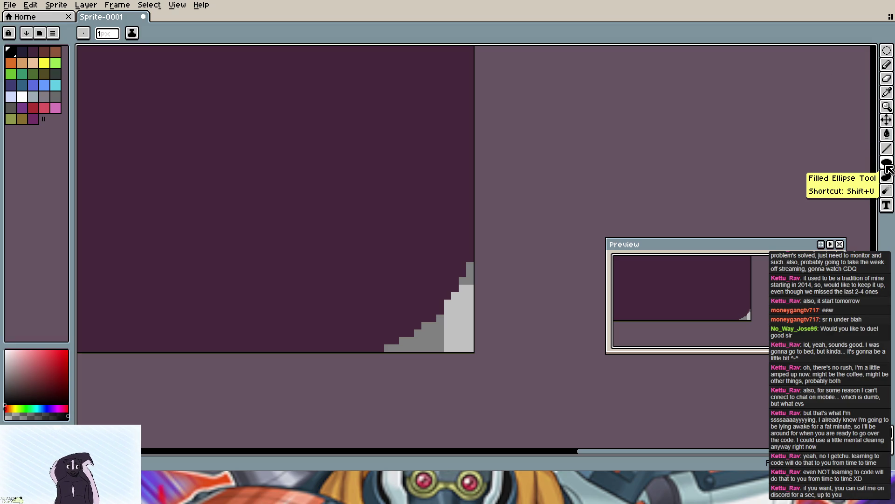
Step: Select the bottom-right staircase corner with a rectangular marquee and reposition it
left_click(886, 50)
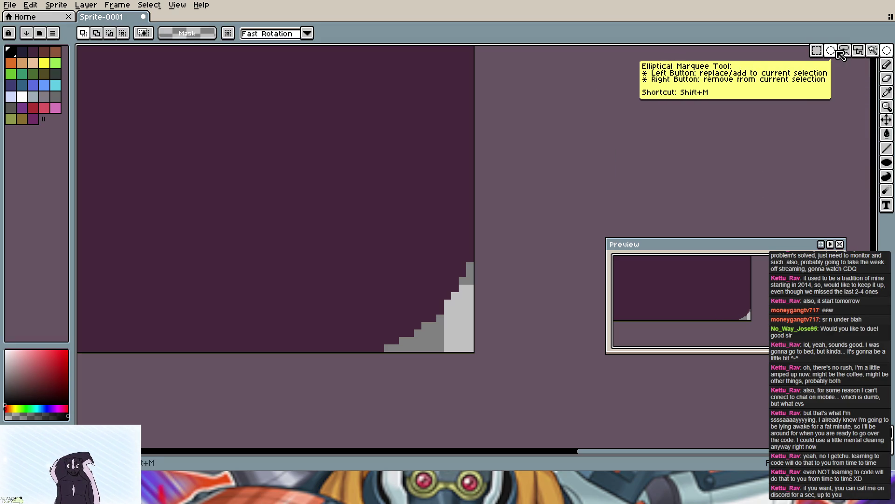
left_click(817, 51)
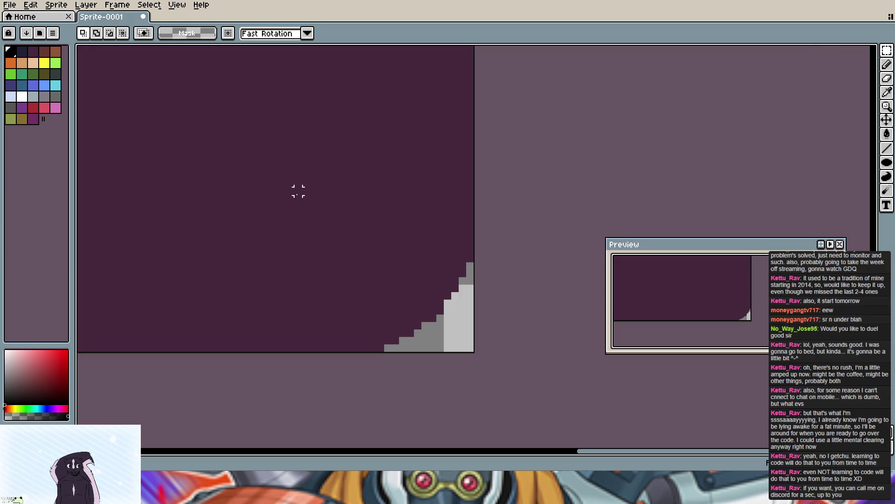
left_click_drag(299, 191, 476, 352)
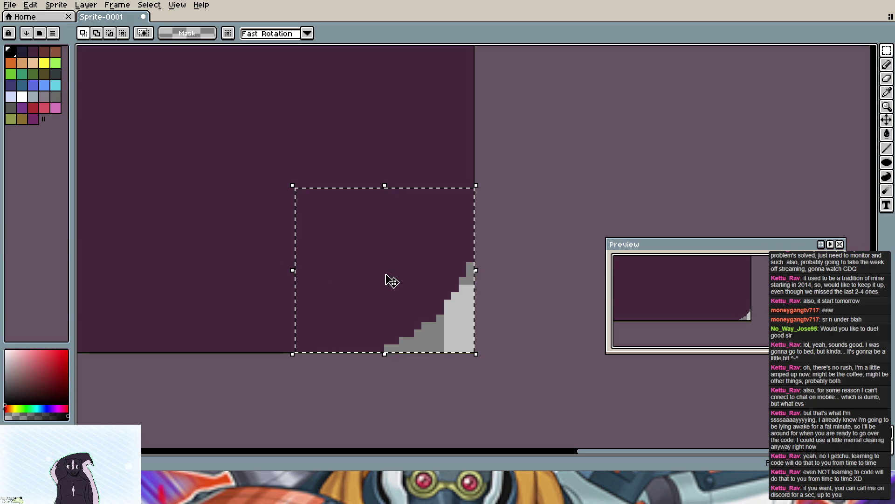
mouse_move(399, 279)
left_mouse_down()
mouse_move(202, 279)
mouse_move(540, 285)
left_mouse_up()
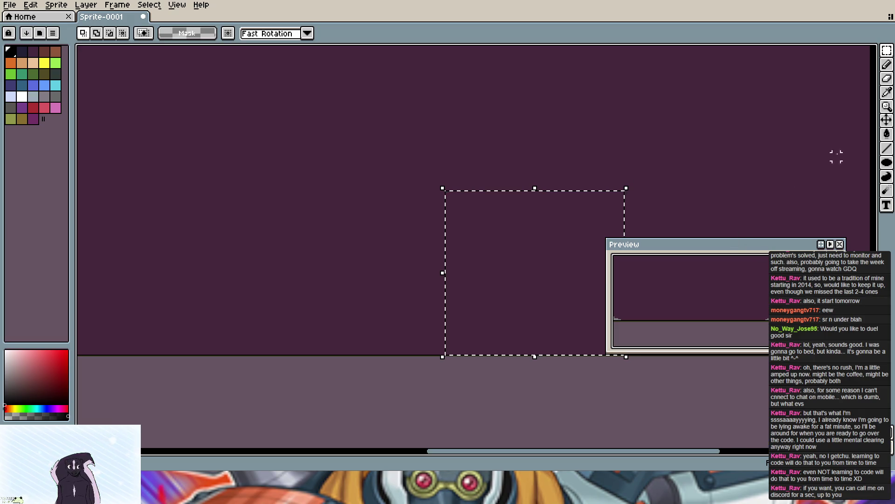
left_click(308, 34)
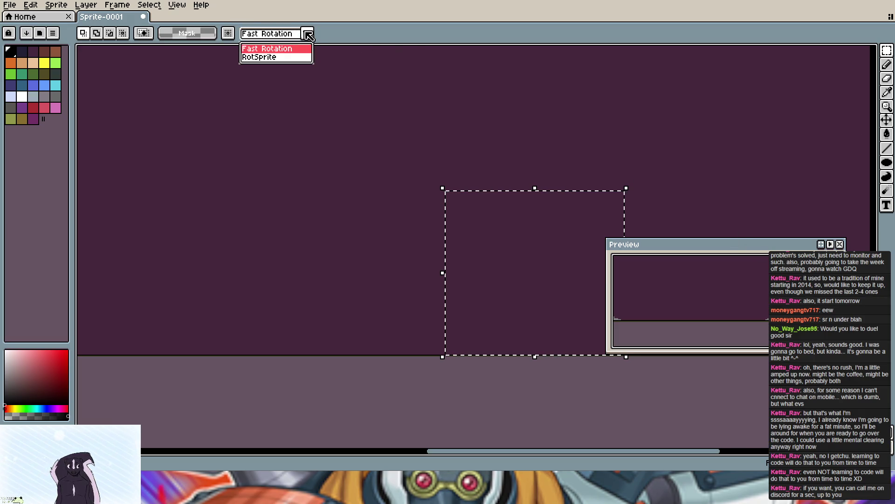
left_click(309, 34)
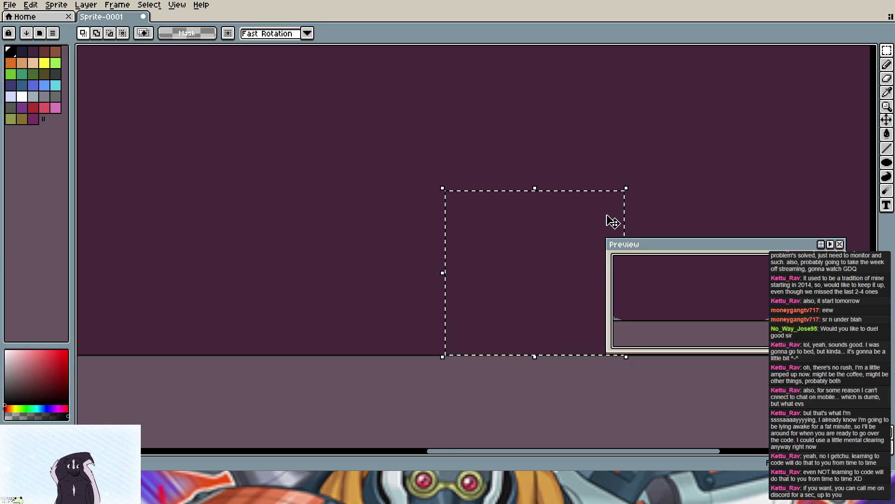
scroll(541, 262, "right", 2)
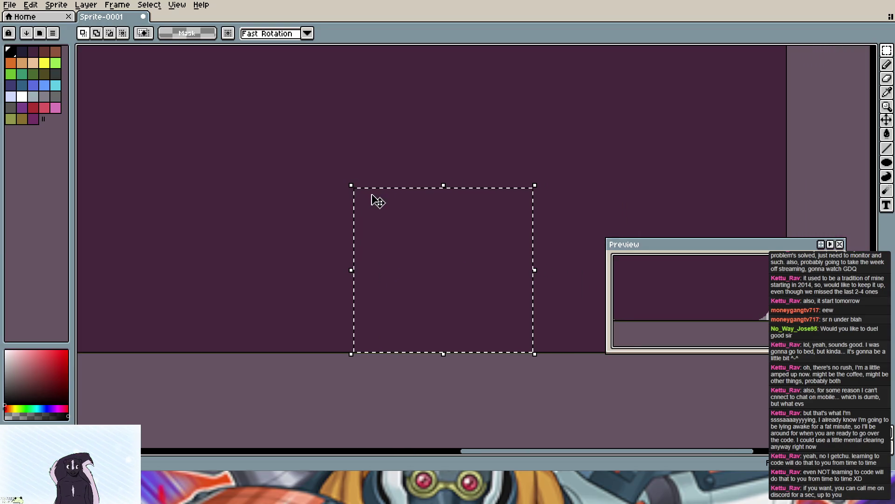
Step: Try squashing the selected corner narrower, then undo to leave it intact
left_click_drag(535, 263, 202, 267)
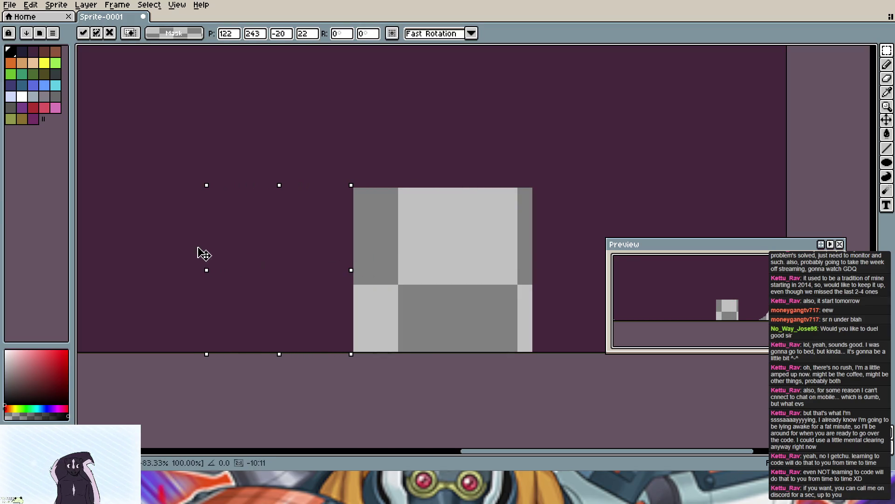
key("ctrl+z")
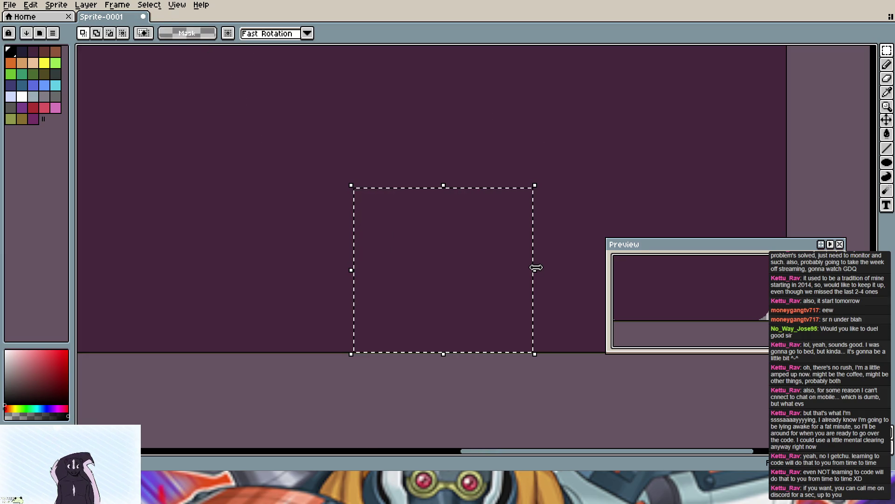
mouse_move(535, 270)
left_mouse_down()
mouse_move(541, 276)
mouse_move(178, 274)
left_mouse_up()
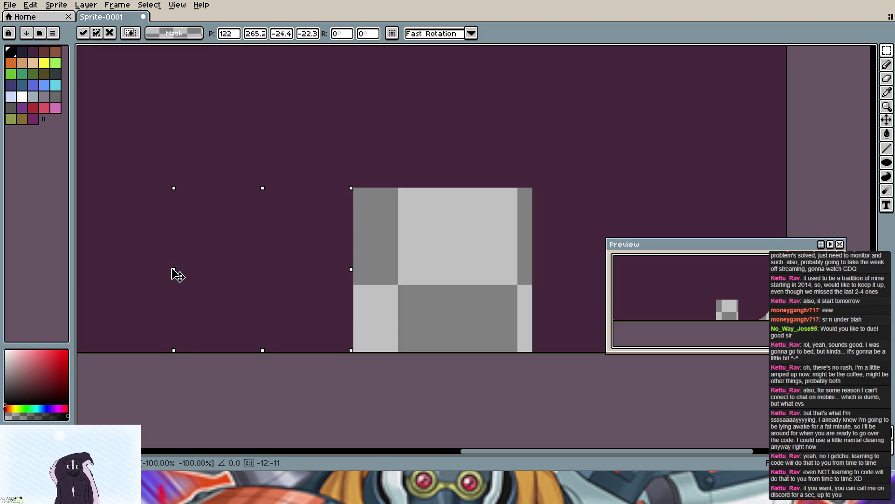
left_click_drag(178, 274, 175, 272)
mouse_move(175, 273)
left_mouse_down()
mouse_move(401, 284)
mouse_move(449, 273)
left_mouse_up()
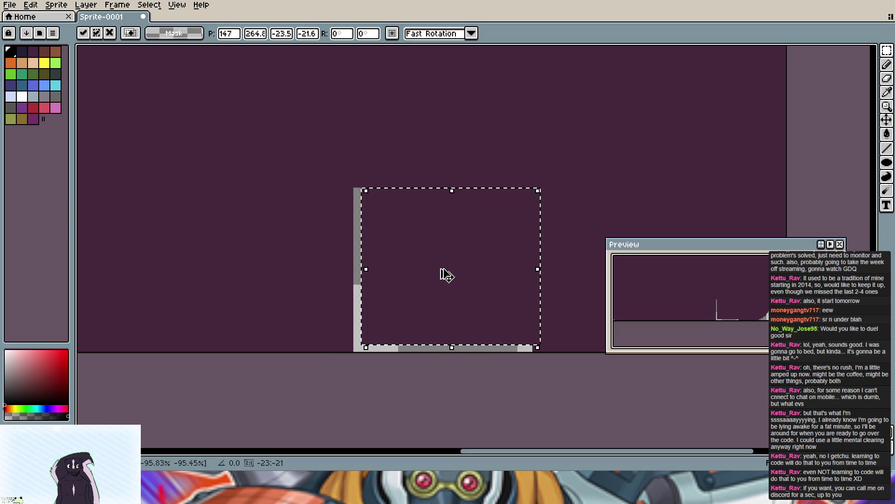
key("ctrl+z")
key("ctrl+z")
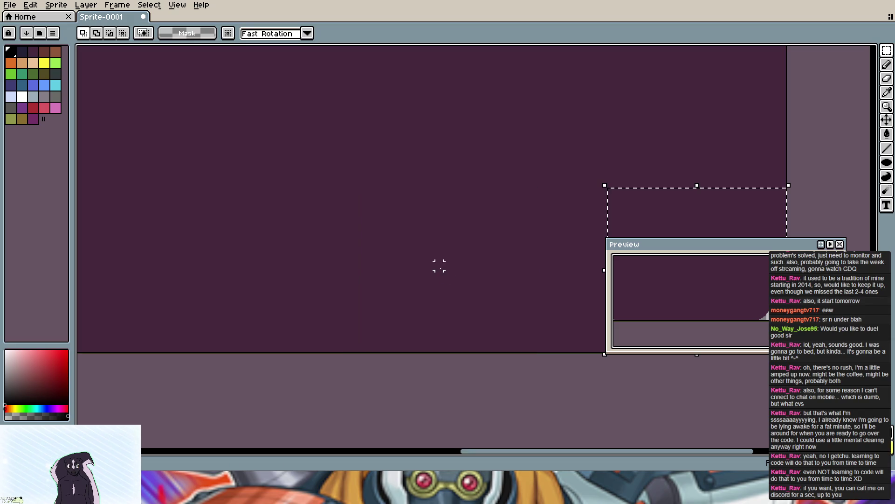
scroll(507, 260, "down", 5)
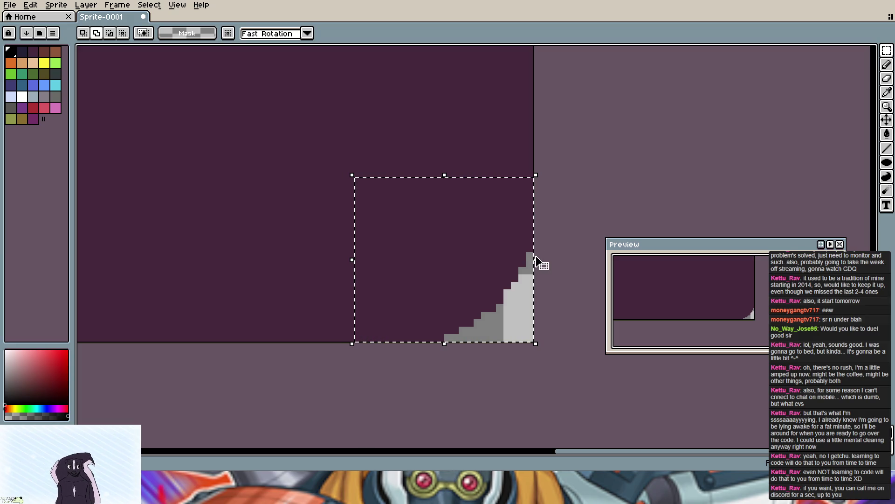
mouse_move(535, 263)
left_mouse_down()
mouse_move(406, 261)
mouse_move(180, 281)
left_mouse_up()
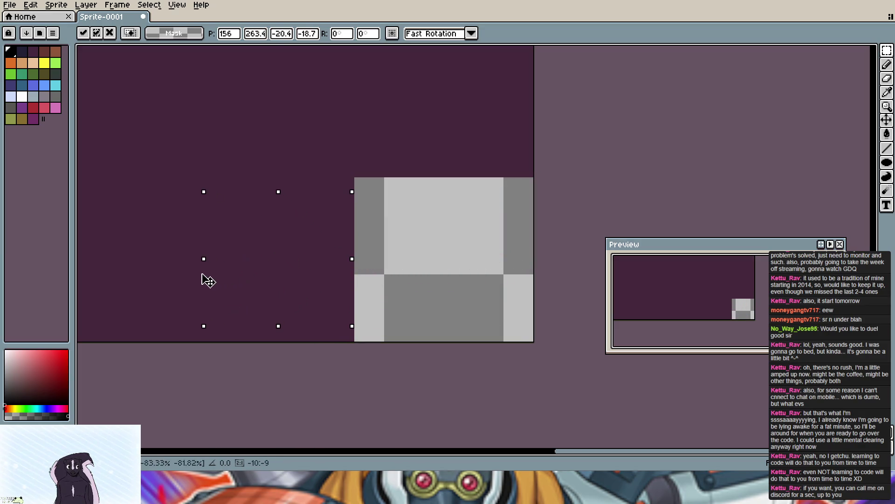
left_click_drag(210, 276, 408, 280)
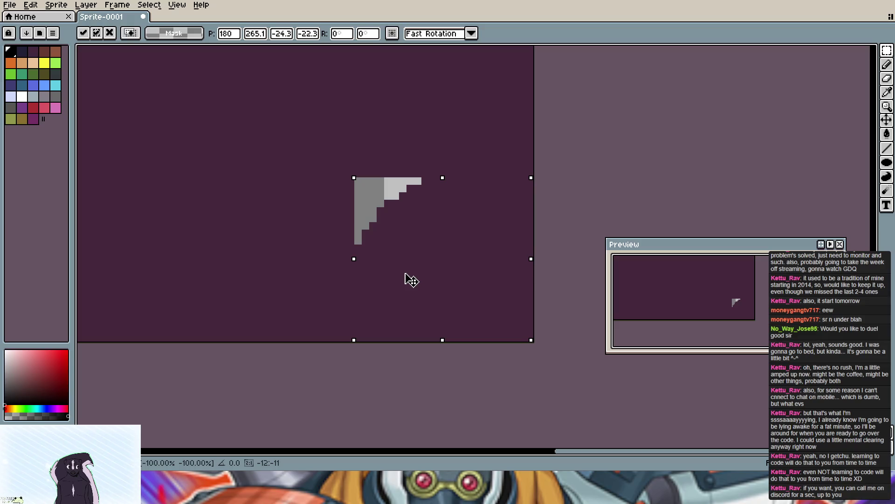
left_click_drag(411, 281, 410, 280)
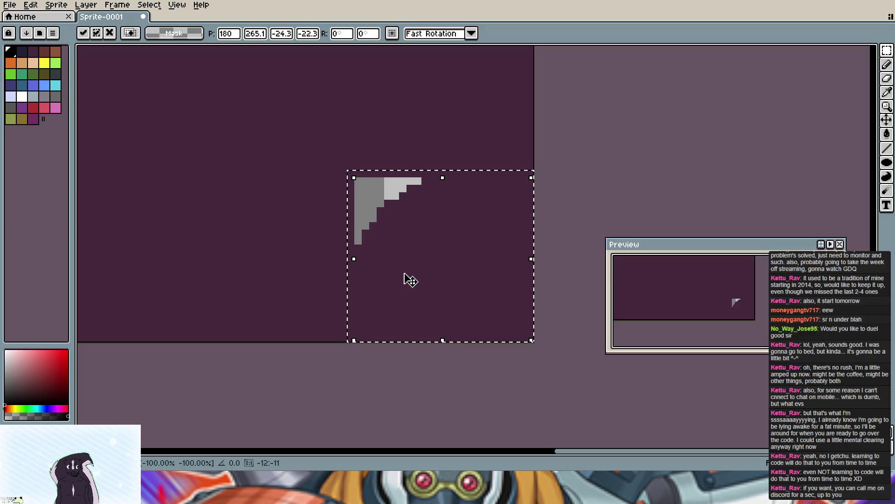
key("Return")
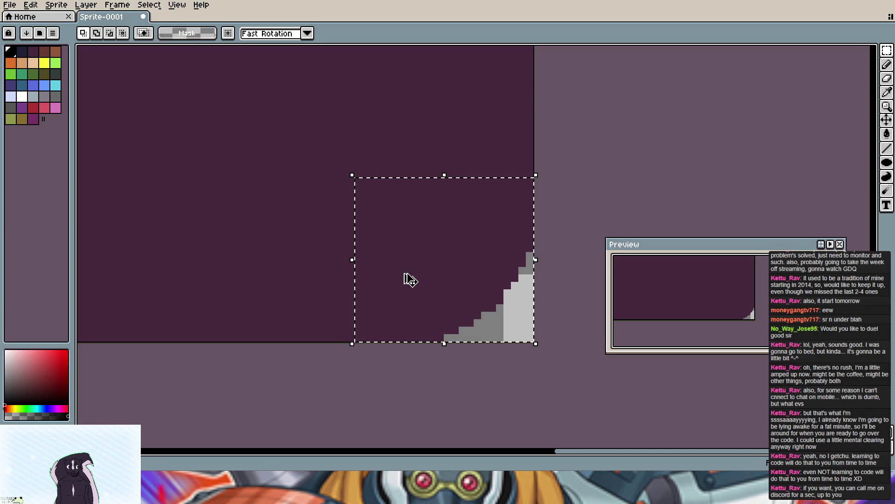
left_click(411, 280)
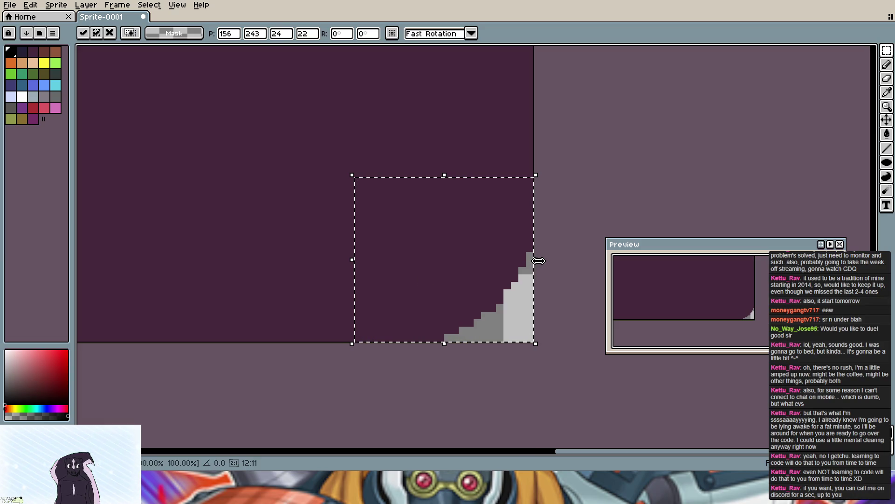
left_click_drag(538, 260, 168, 272)
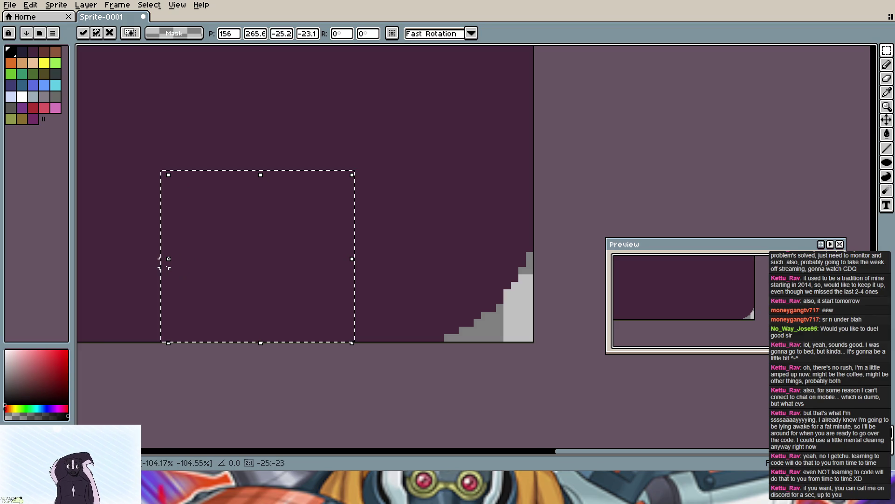
mouse_move(241, 262)
left_mouse_down()
mouse_move(473, 270)
mouse_move(552, 261)
left_mouse_up()
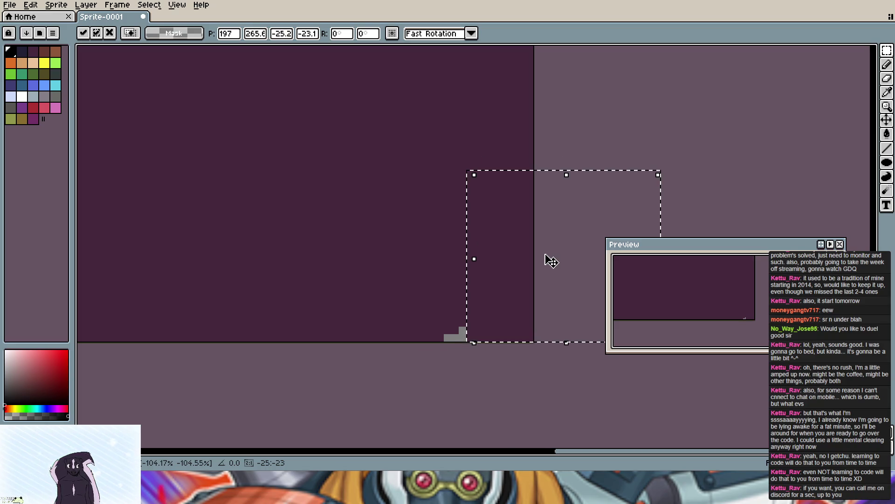
key("Return")
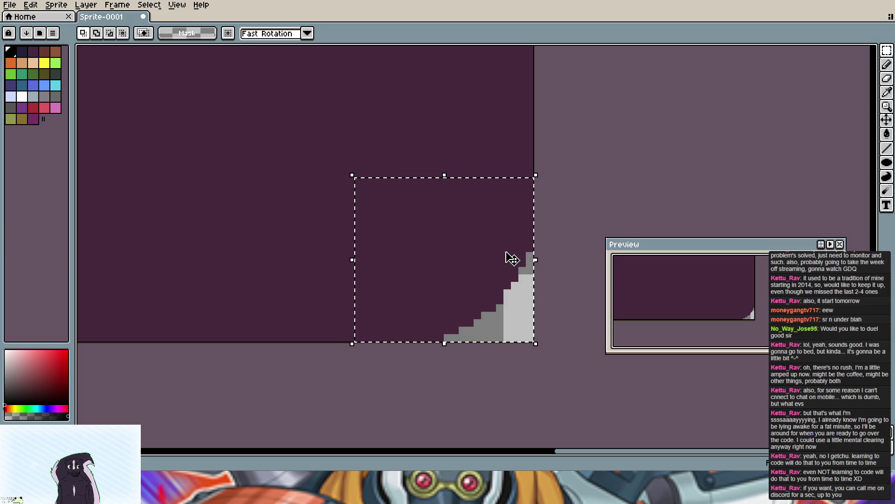
left_click(513, 258)
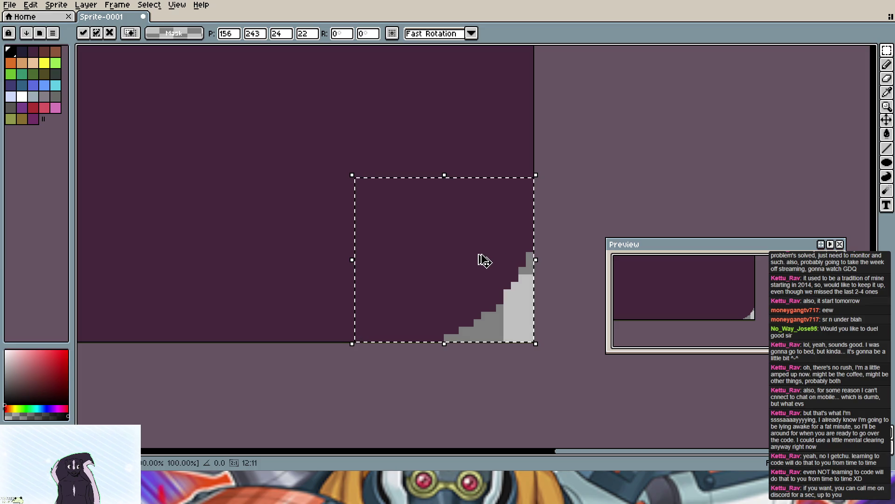
left_click(574, 225)
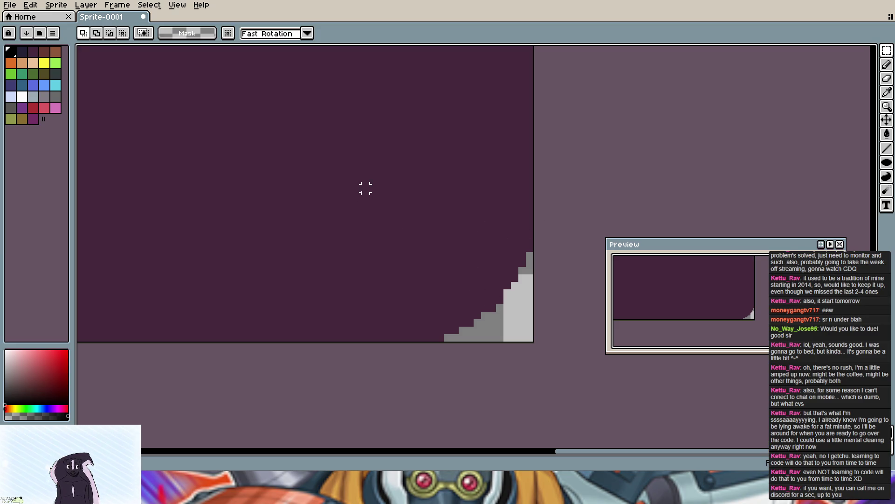
left_click_drag(358, 196, 536, 342)
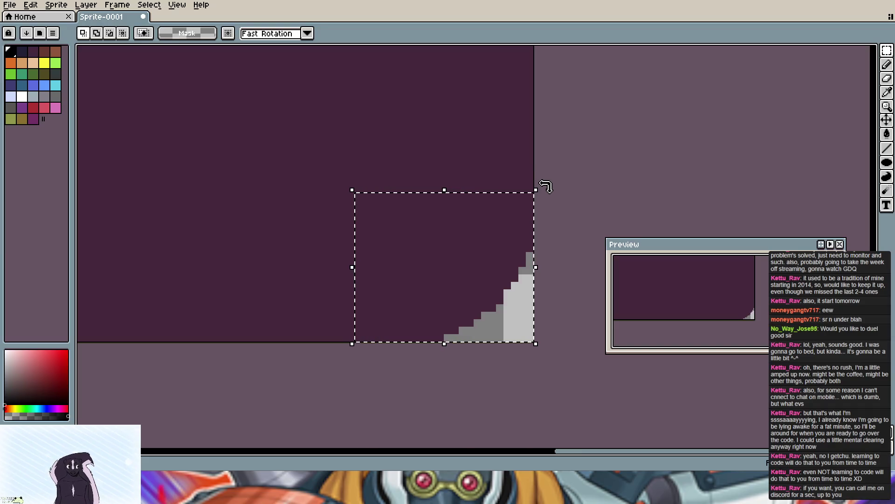
Step: Check transform settings with fast rotation, then try rotating and moving the corner piece and undo
left_click(182, 34)
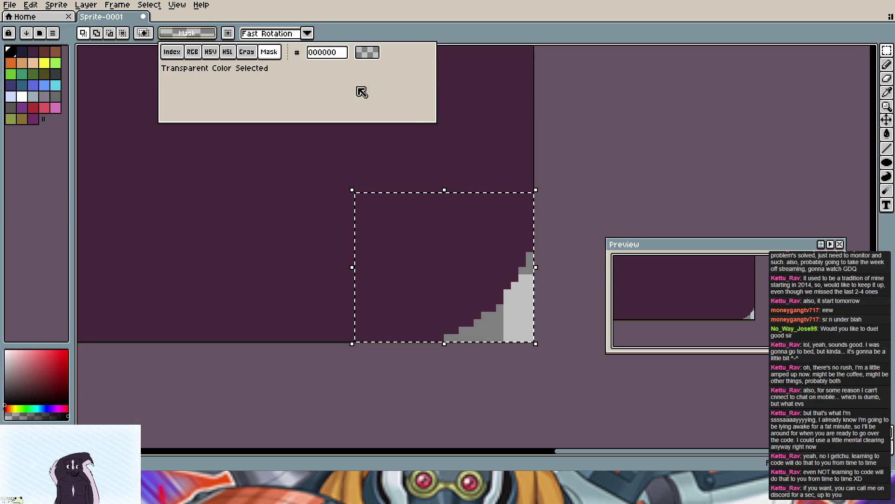
left_click(521, 179)
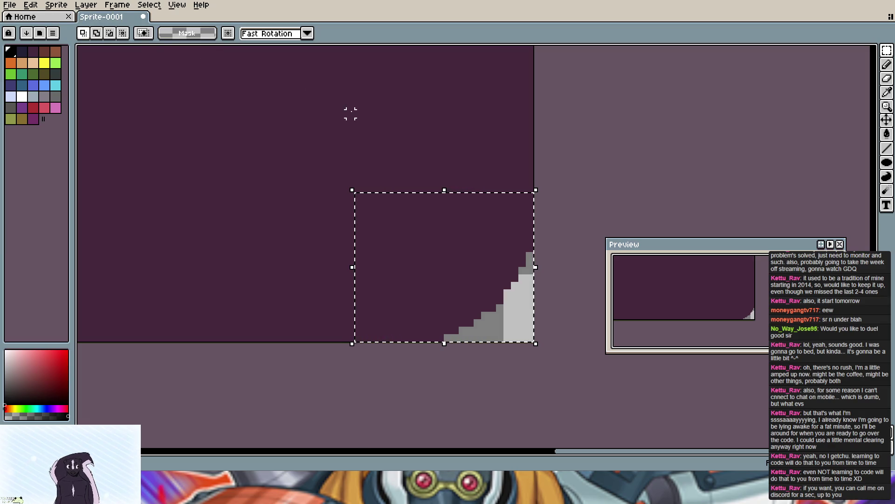
left_click(537, 189)
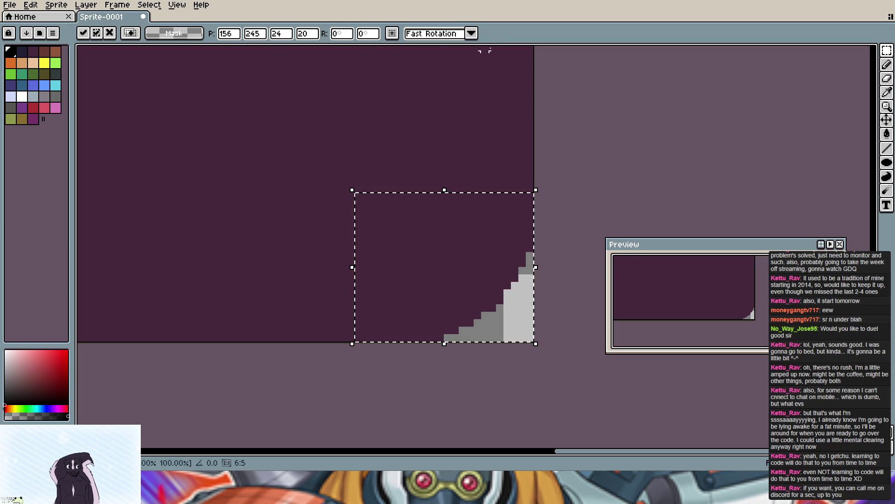
left_click(472, 34)
left_click(473, 35)
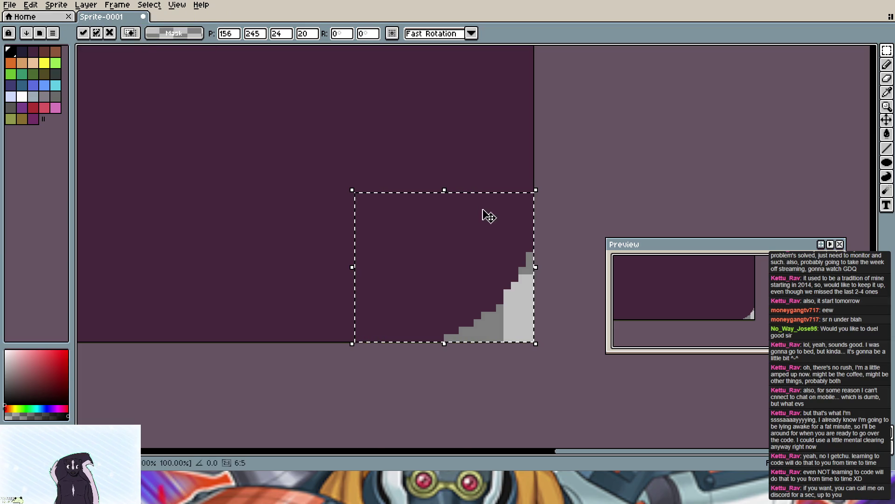
mouse_move(535, 178)
left_mouse_down()
mouse_move(540, 338)
mouse_move(352, 330)
mouse_move(369, 350)
left_mouse_up()
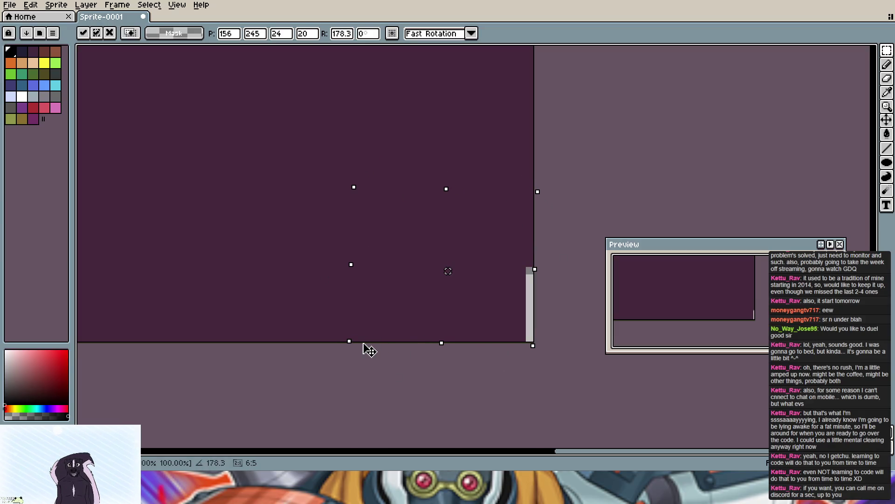
key("ctrl+z")
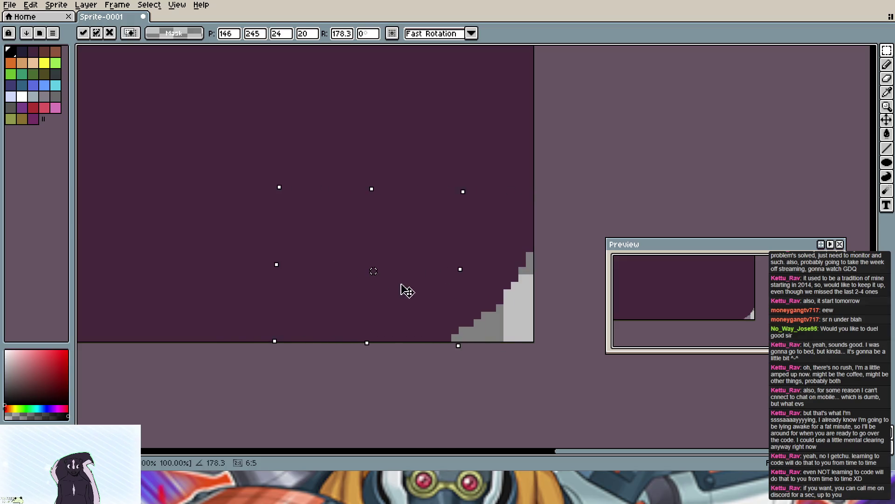
left_click_drag(353, 293, 598, 382)
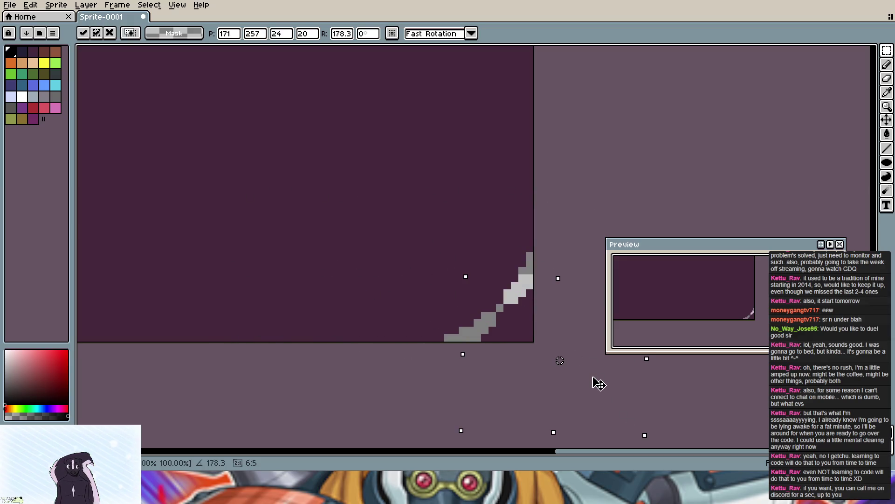
key("ctrl+z")
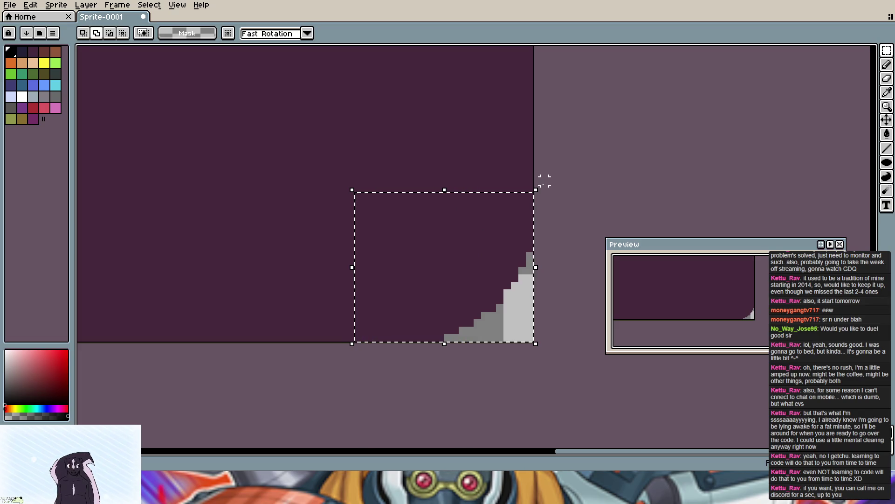
Step: Rotate the corner piece again and nudge it, then cancel with Escape
left_click(543, 184)
mouse_move(548, 191)
left_mouse_down()
mouse_move(551, 308)
mouse_move(519, 344)
left_mouse_up()
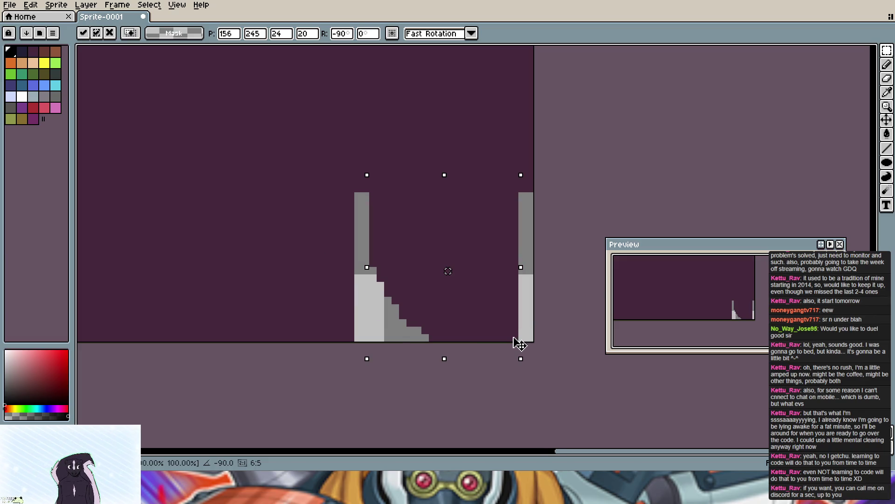
left_click_drag(467, 274, 470, 248)
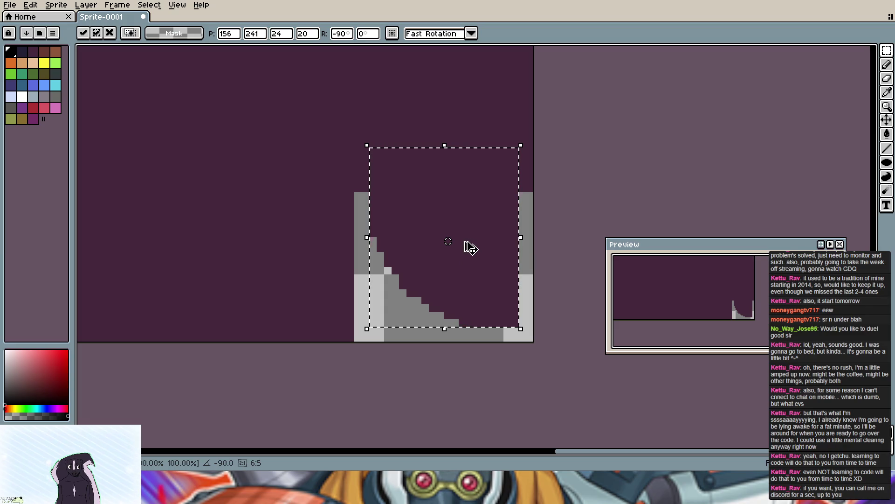
key("Escape")
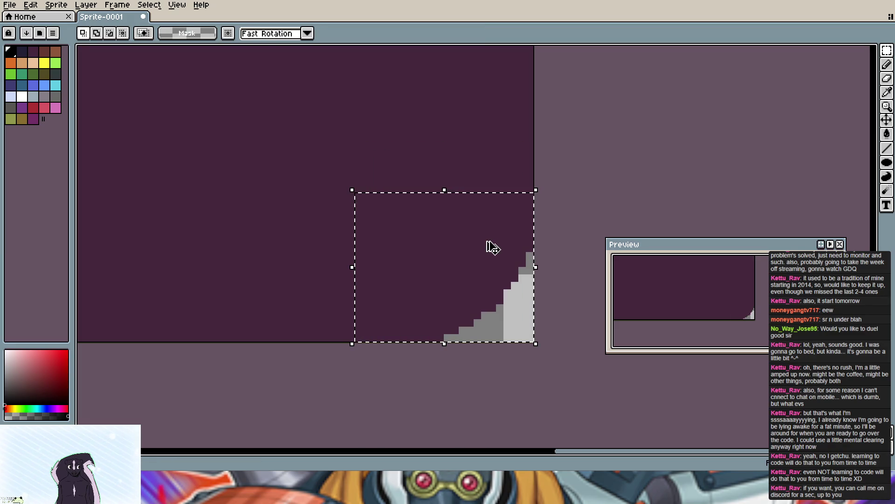
Step: Rotate the corner -90°, move it to the bottom-left corner and apply the transformation
left_click(493, 246)
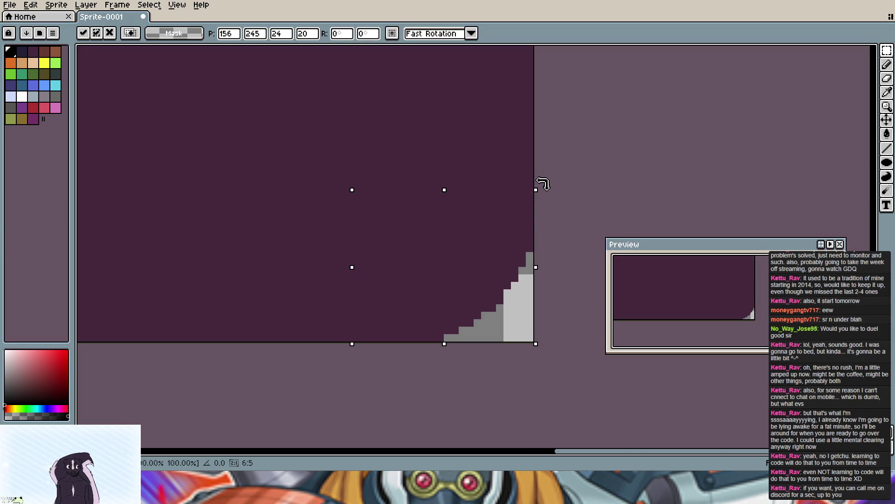
mouse_move(543, 184)
left_mouse_down()
mouse_move(557, 281)
mouse_move(521, 346)
left_mouse_up()
mouse_move(478, 278)
left_mouse_down()
mouse_move(313, 190)
mouse_move(533, 170)
mouse_move(610, 177)
mouse_move(264, 186)
mouse_move(612, 185)
mouse_move(369, 230)
mouse_move(383, 218)
left_mouse_up()
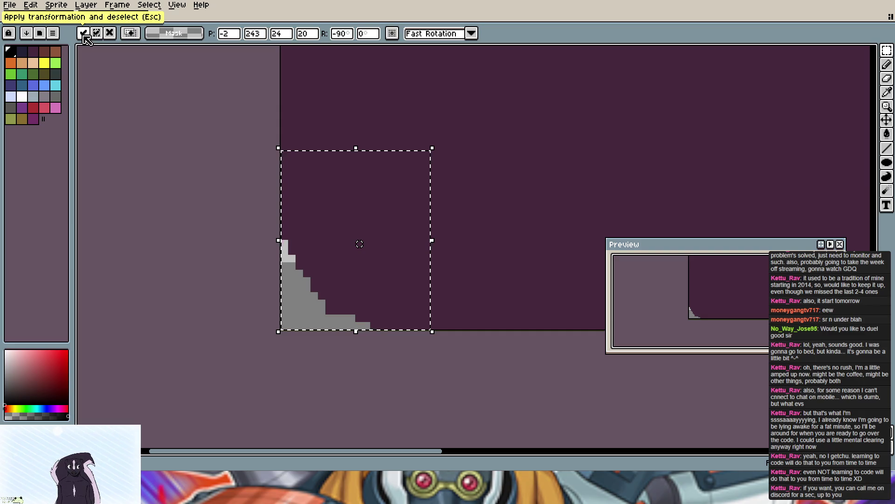
left_click(492, 167)
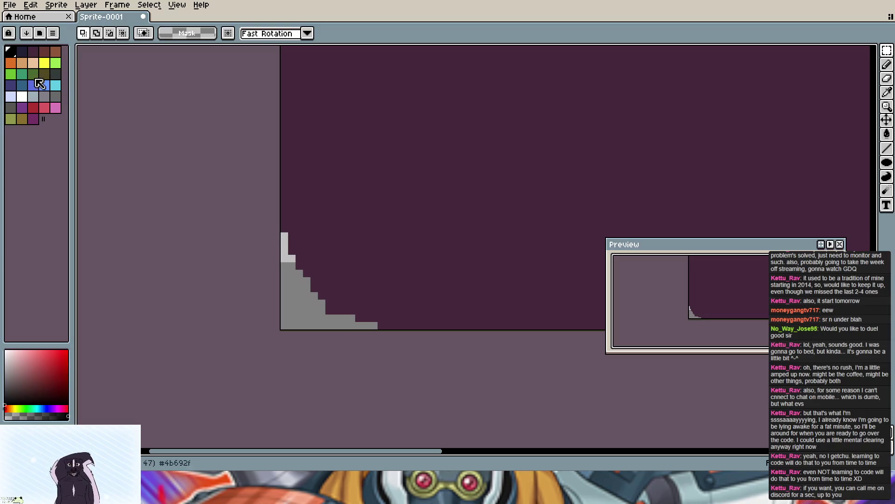
left_click(888, 78)
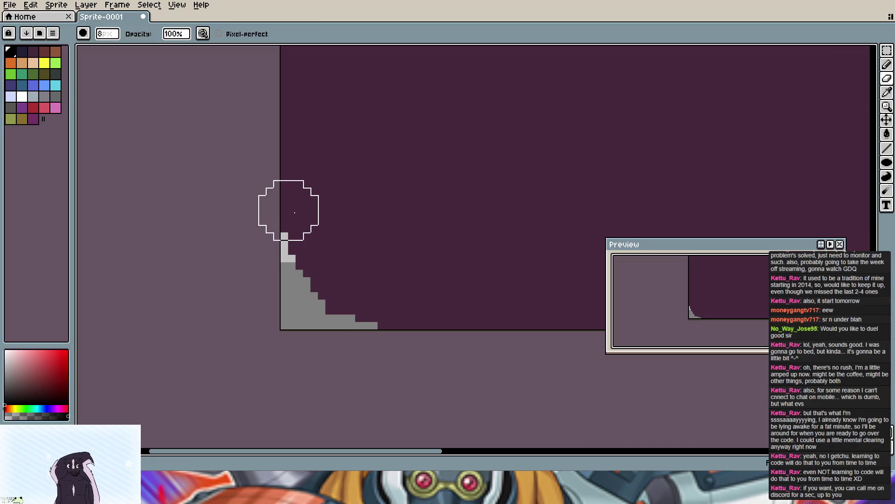
Step: Magic-wand select the bottom-right stepped corner curve and rotate it a quarter turn (-90°)
left_click_drag(294, 227, 371, 325)
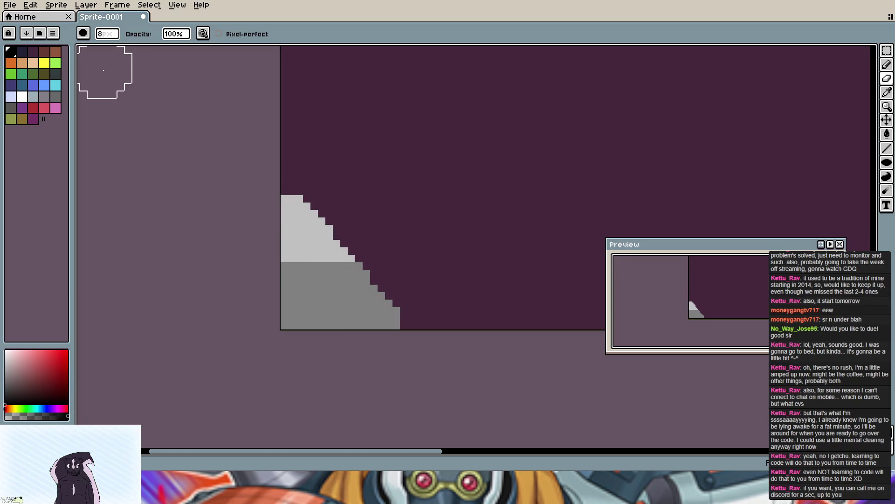
left_click_drag(503, 179, 77, 172)
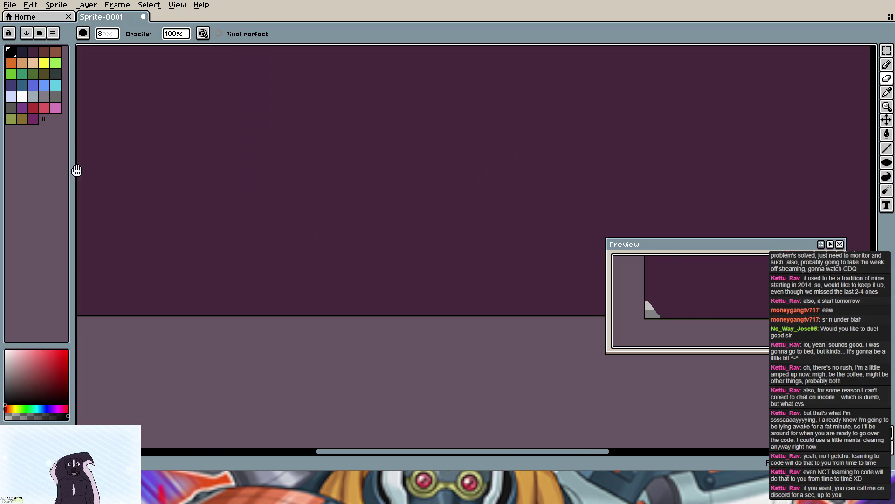
left_click_drag(625, 192, 343, 186)
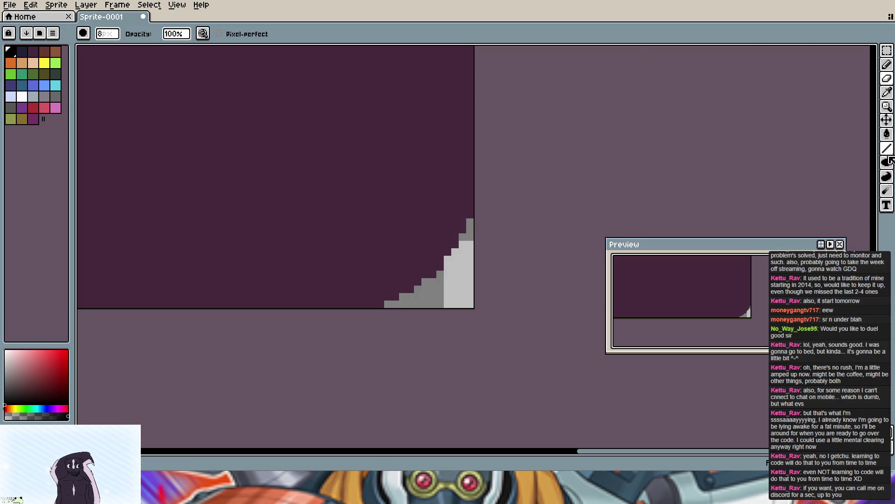
key("w")
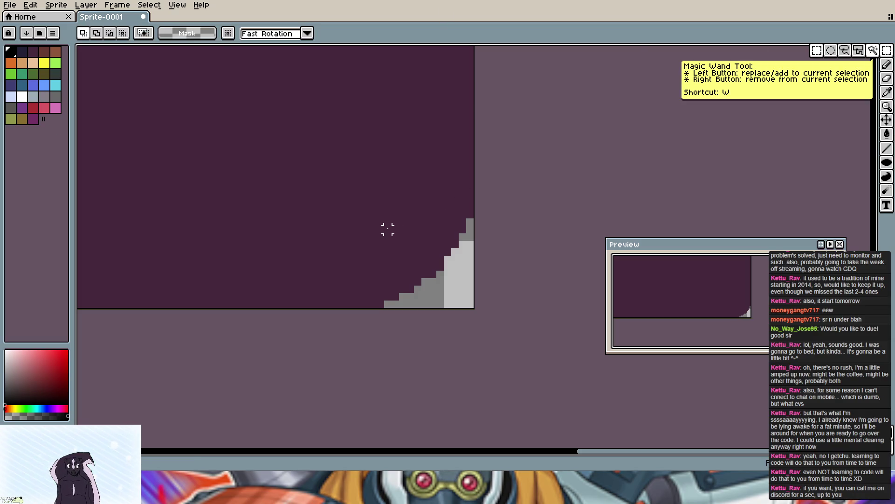
left_click(387, 229)
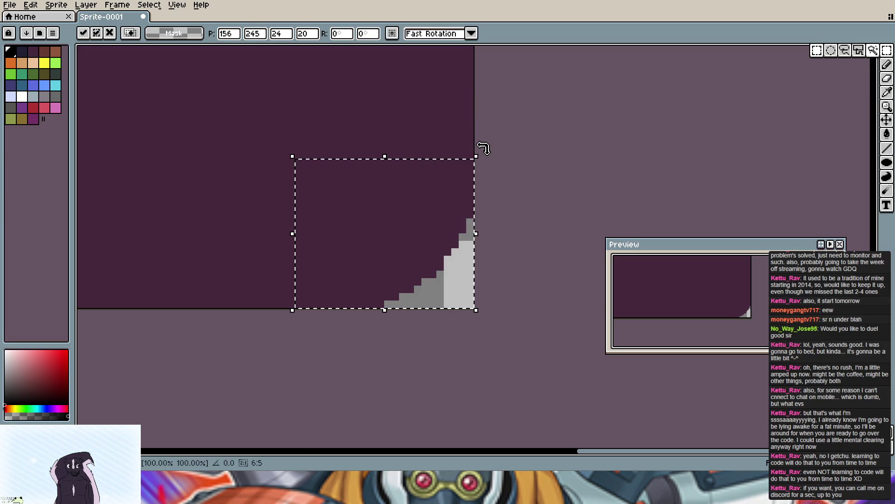
mouse_move(485, 147)
left_mouse_down()
mouse_move(500, 283)
mouse_move(490, 322)
left_mouse_up()
Step: Slide the rotated curve flush into the card's bottom-left corner, nudge it pixel-exact, and commit
left_click_drag(419, 227, 221, 230)
scroll(222, 231, "down", 2)
mouse_move(629, 203)
left_mouse_down()
mouse_move(353, 185)
mouse_move(693, 179)
left_mouse_up()
mouse_move(584, 195)
left_mouse_down()
mouse_move(251, 183)
mouse_move(494, 174)
mouse_move(374, 152)
left_mouse_up()
scroll(495, 174, "down", 1)
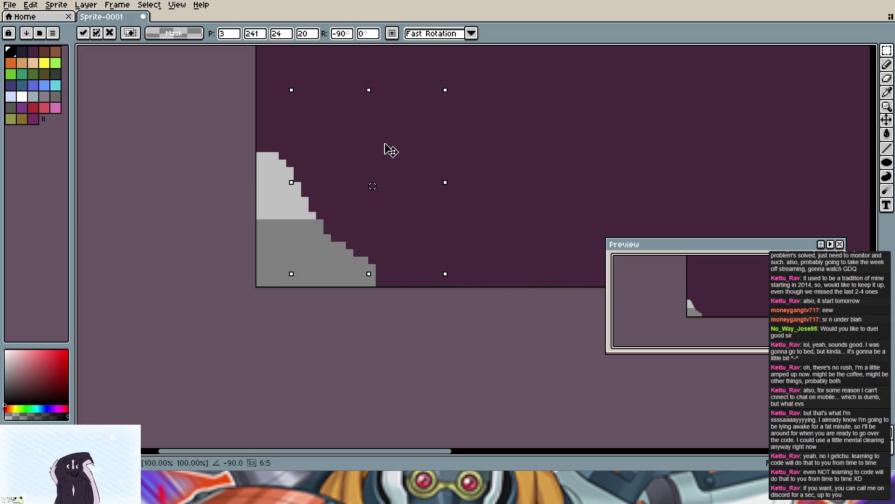
key("Left")
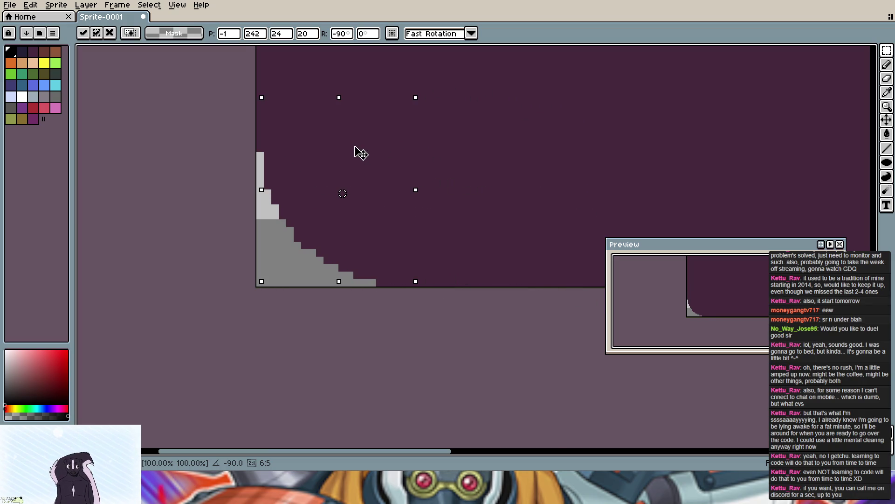
key("Left")
key("Down")
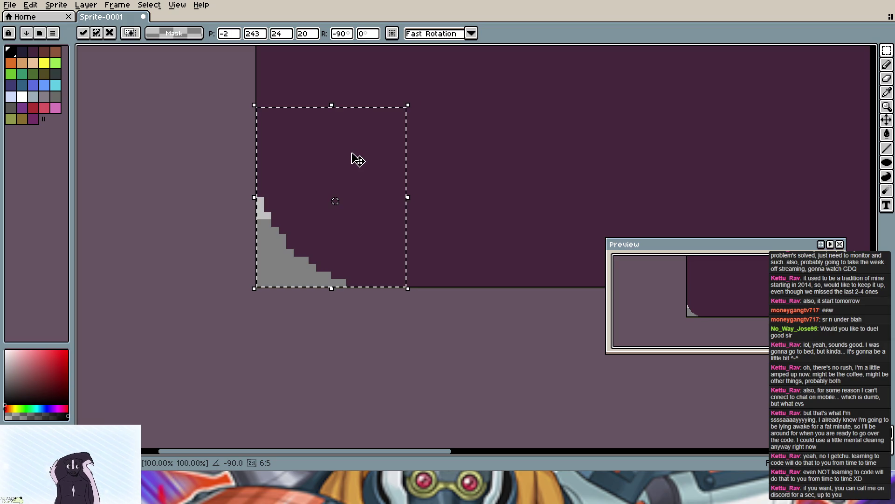
key("ctrl+d")
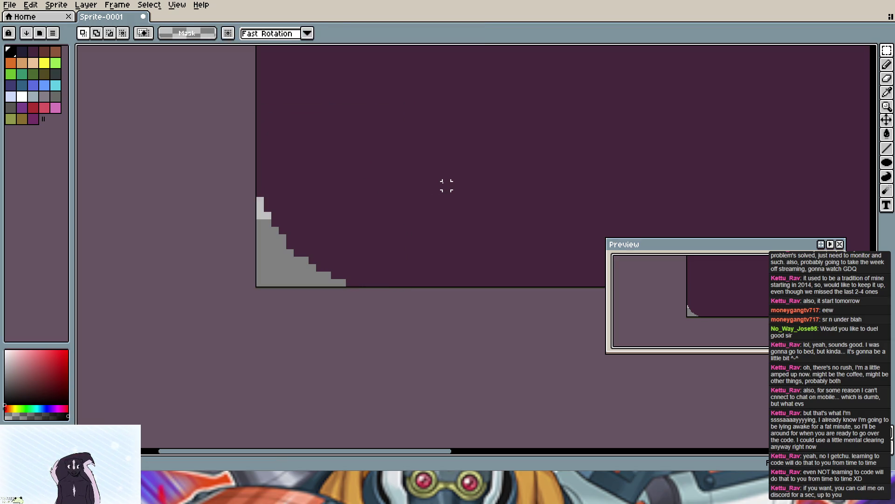
left_click(887, 64)
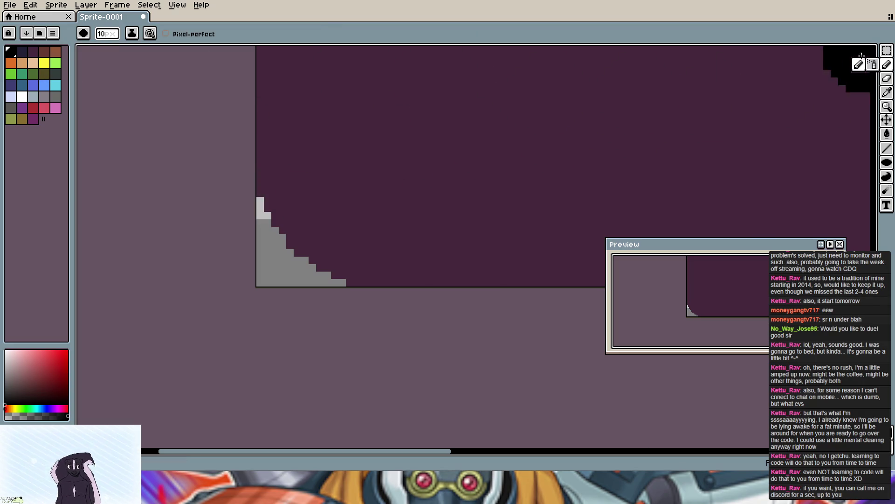
Step: Cycle through marquee, shape and move tools, then settle on the Pencil with a 1px brush
left_click(887, 50)
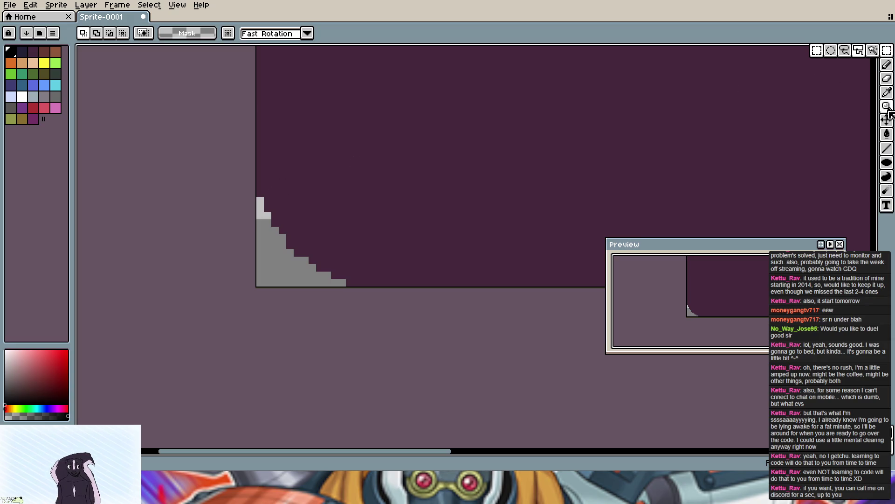
left_click(886, 163)
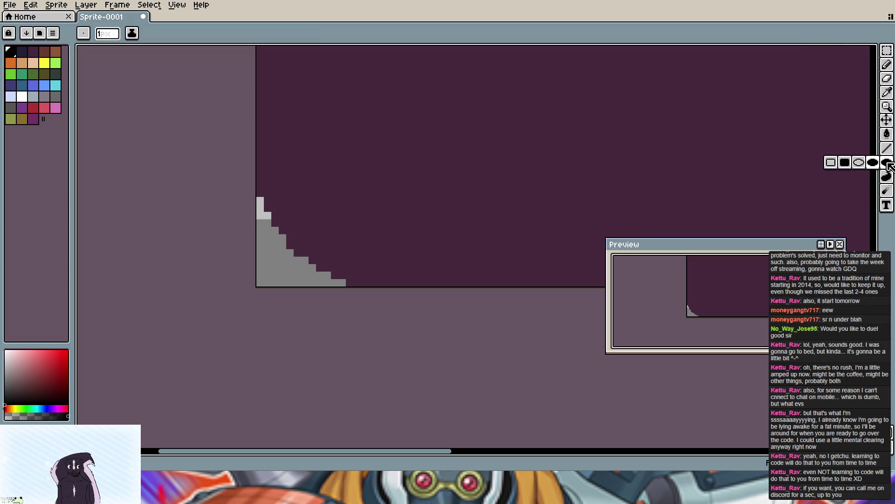
left_click(831, 163)
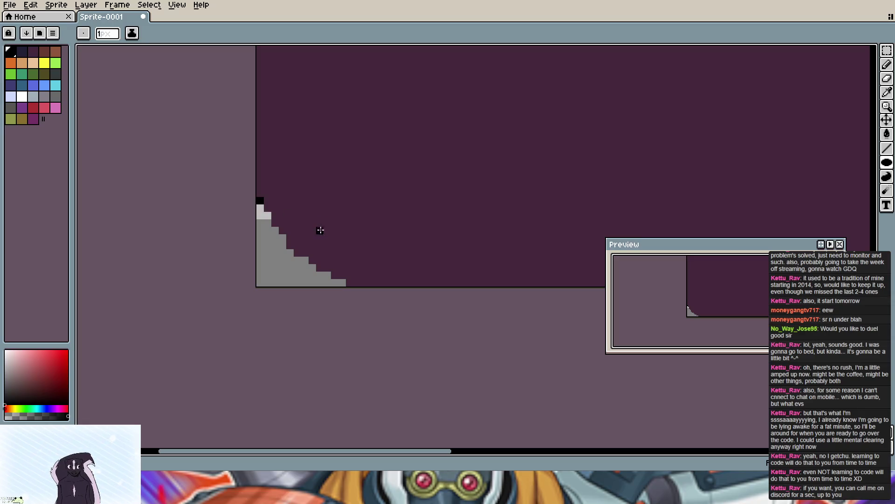
key("v")
key("b")
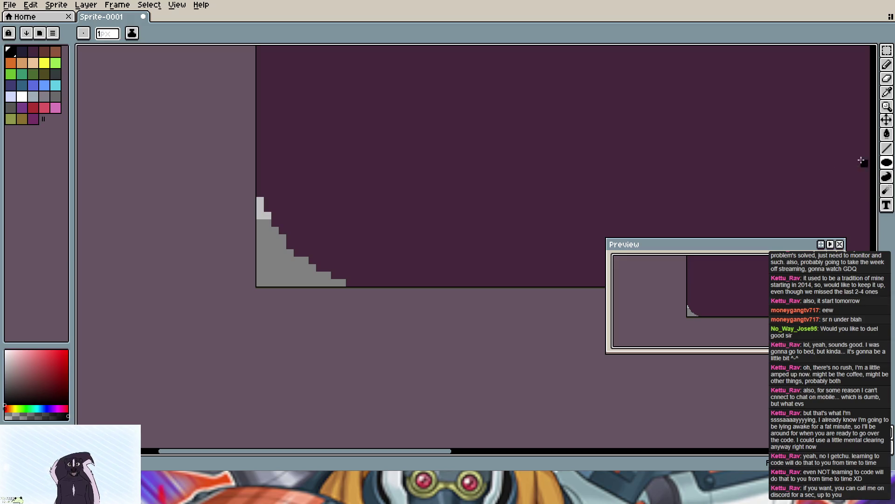
left_click(887, 51)
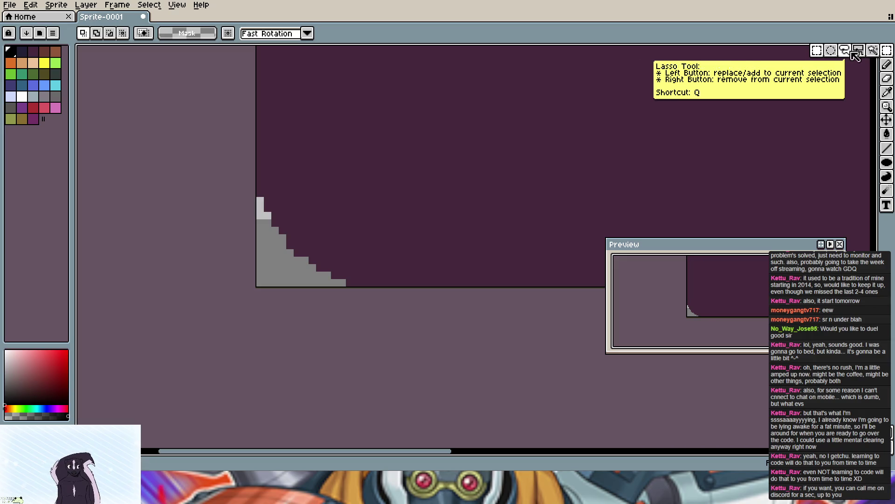
left_click(887, 64)
left_click(107, 34)
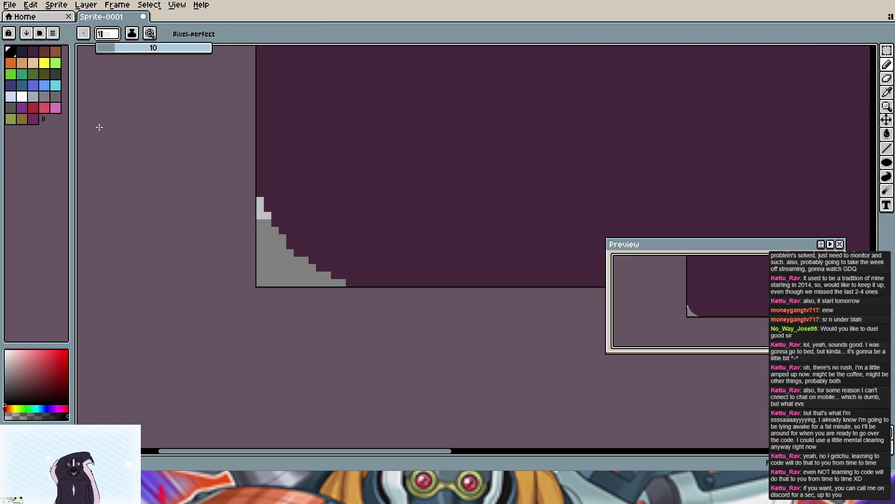
left_click(139, 195)
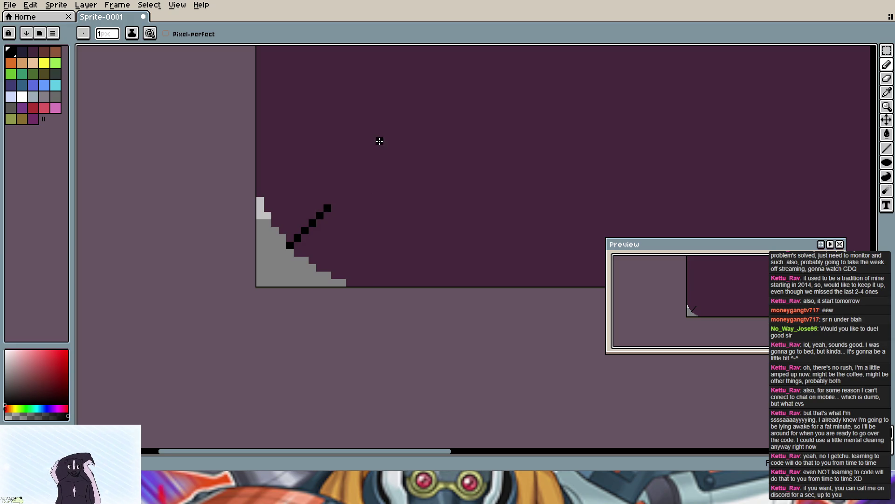
left_click_drag(380, 141, 356, 434)
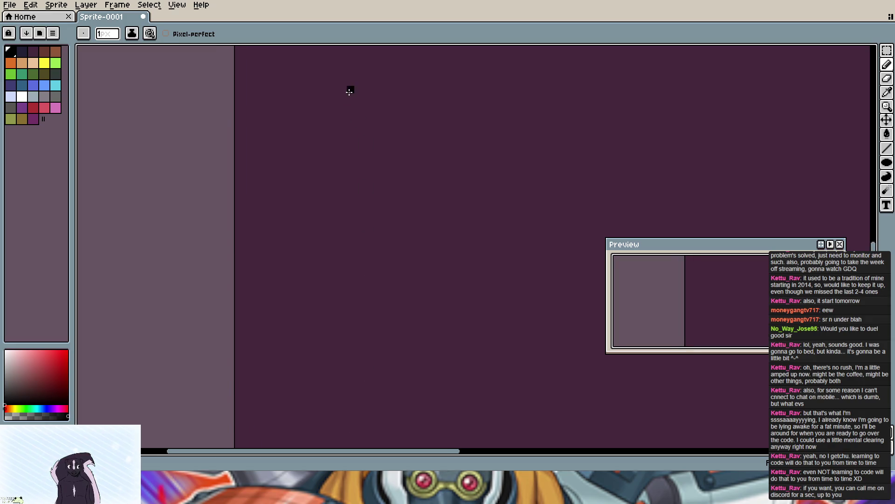
mouse_move(327, 384)
left_mouse_down()
mouse_move(309, 119)
mouse_move(322, 334)
left_mouse_up()
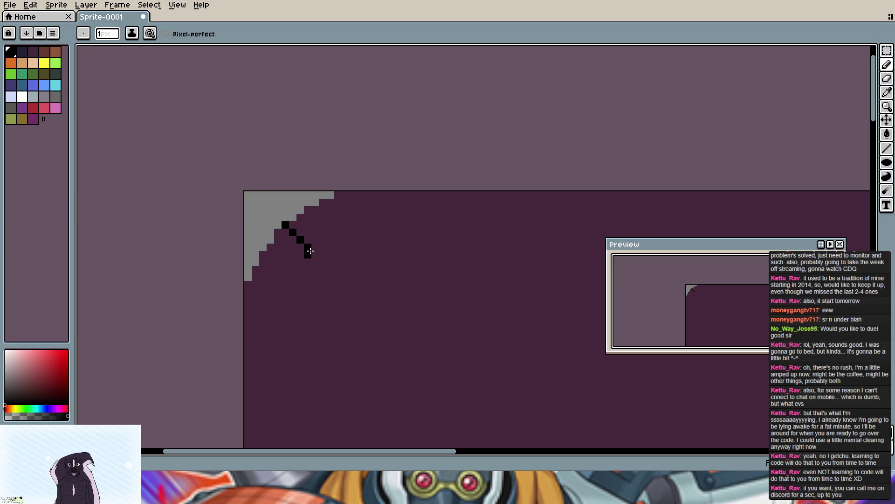
left_click_drag(399, 244, 124, 221)
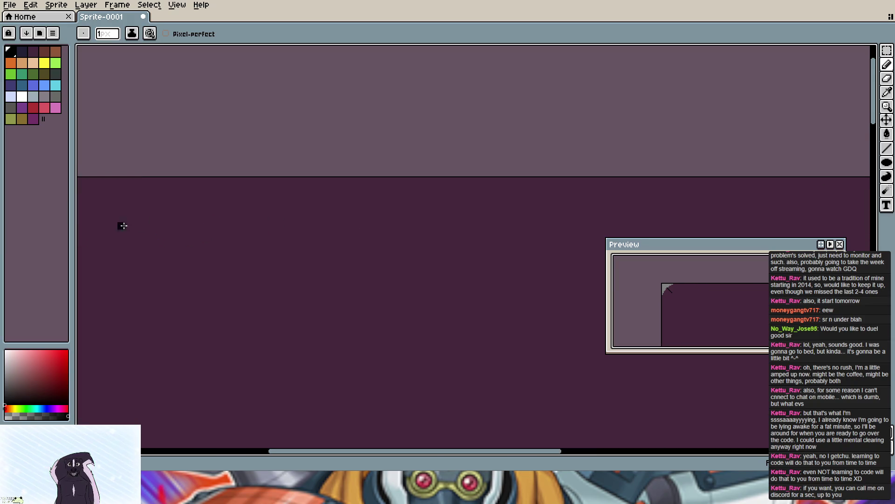
left_click_drag(185, 207, 515, 210)
left_click_drag(544, 253, 305, 189)
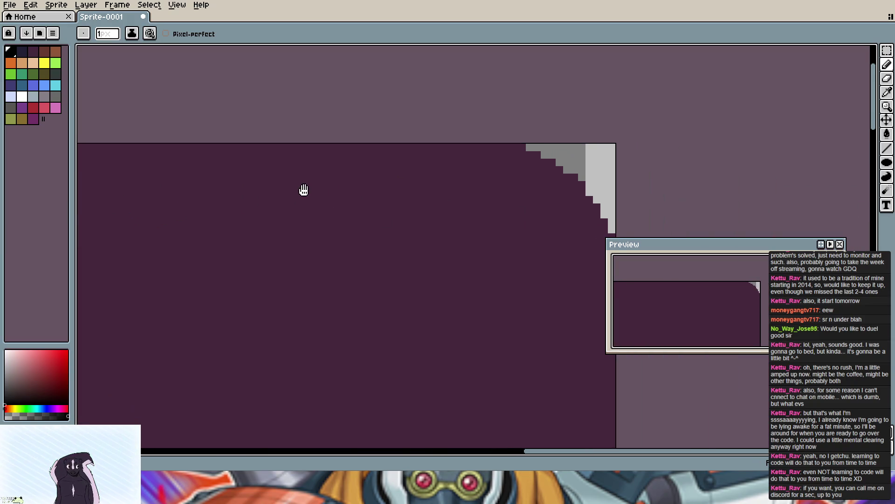
left_click_drag(574, 176, 448, 87)
mouse_move(433, 273)
left_mouse_down()
mouse_move(430, 308)
mouse_move(392, 297)
left_mouse_up()
left_click_drag(403, 328, 392, 45)
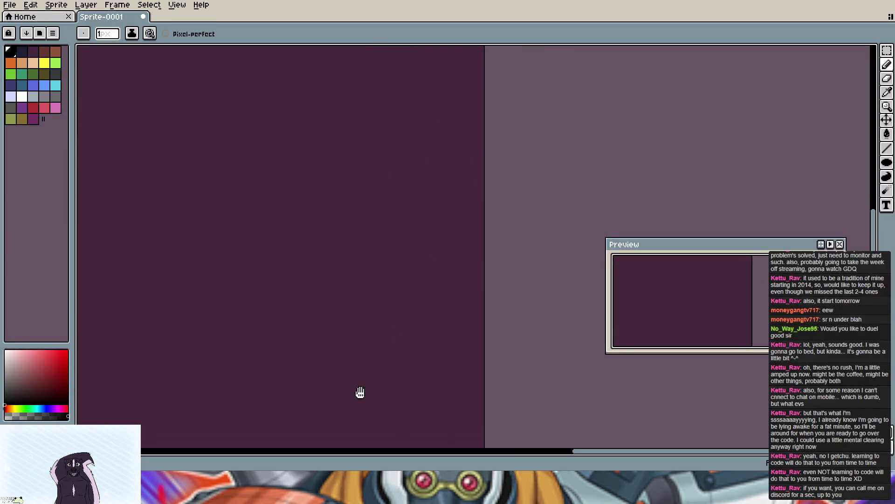
left_click_drag(362, 398, 390, 200)
left_click_drag(427, 401, 401, 214)
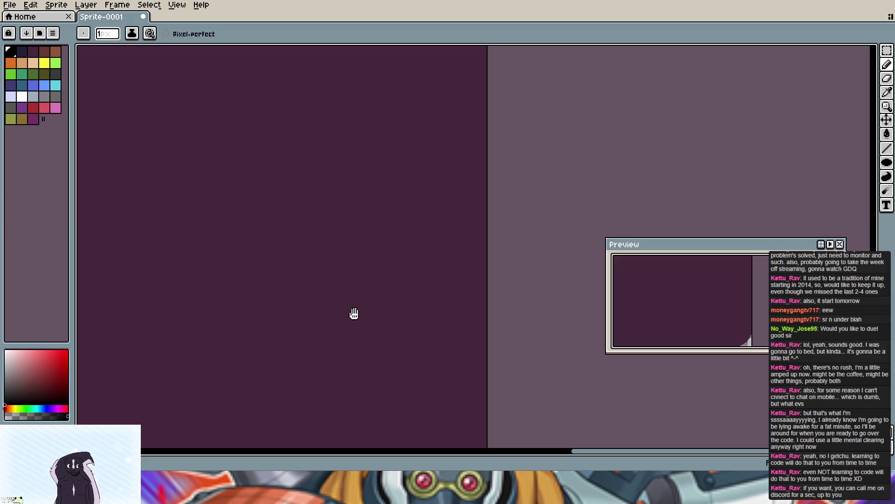
left_click_drag(355, 354, 355, 242)
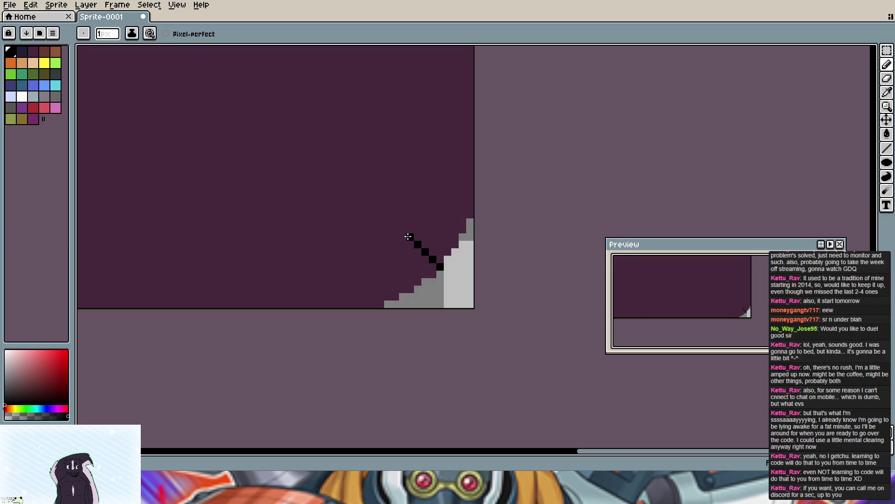
scroll(274, 220, "down", 1)
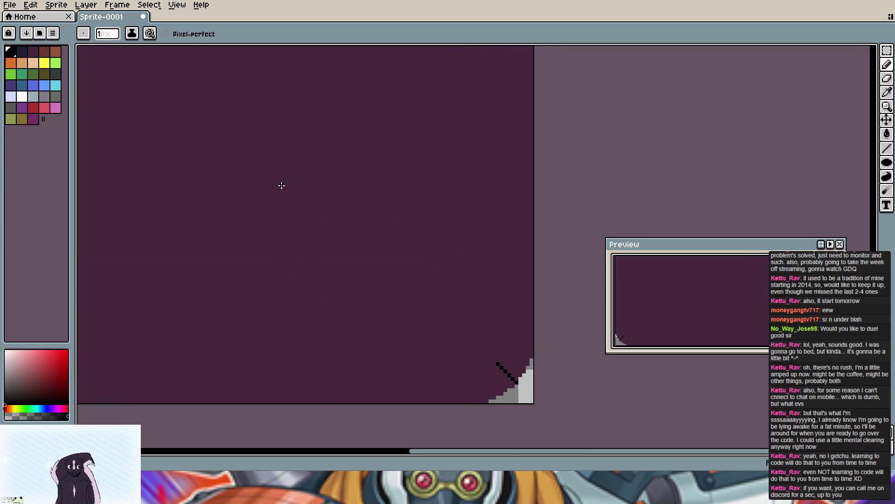
scroll(281, 185, "down", 3)
scroll(306, 213, "up", 1)
scroll(306, 210, "up", 1)
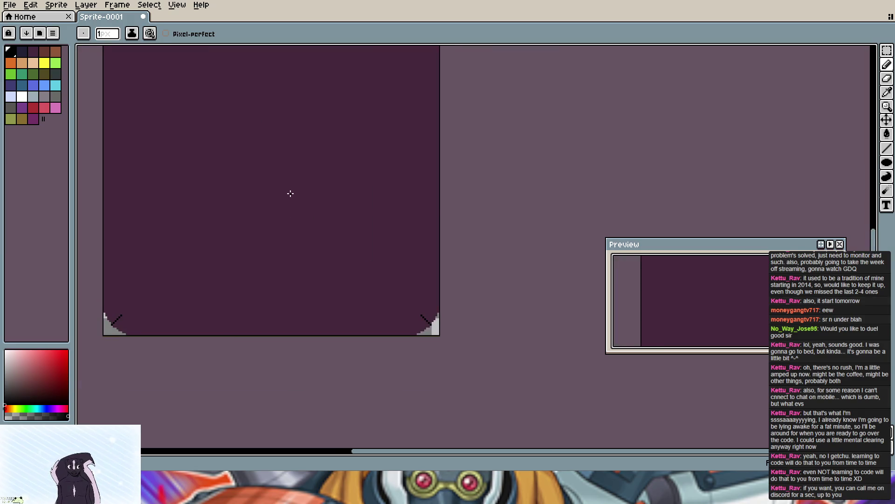
left_click_drag(291, 193, 334, 268)
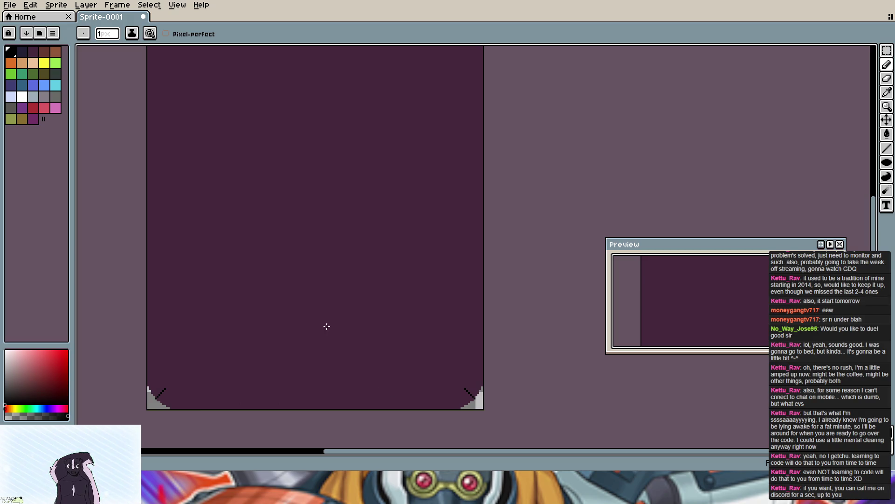
left_click_drag(314, 199, 334, 391)
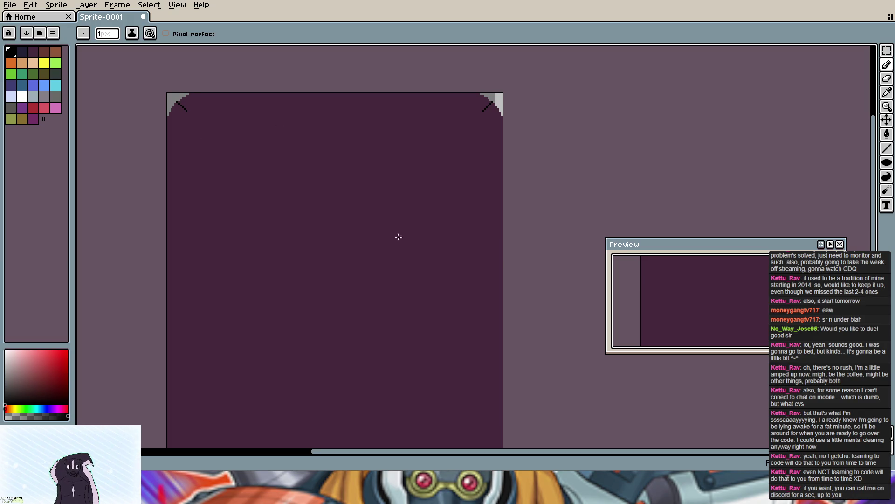
left_click_drag(149, 157, 176, 213)
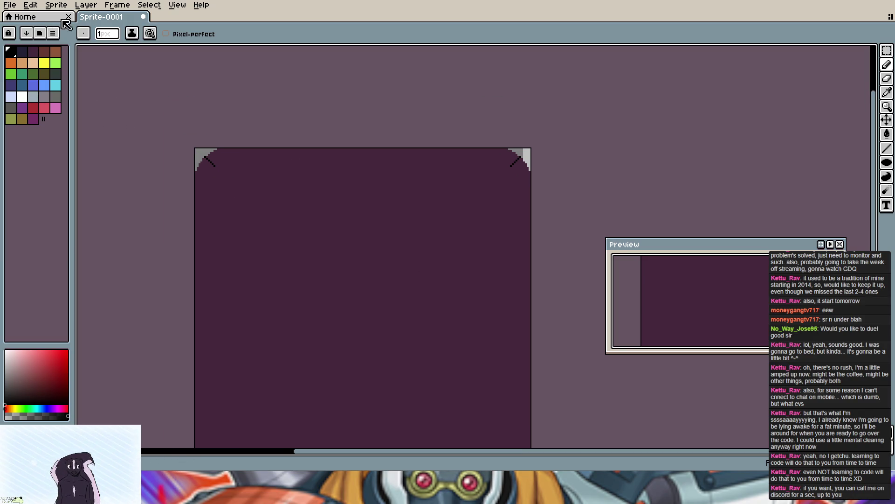
left_click(886, 163)
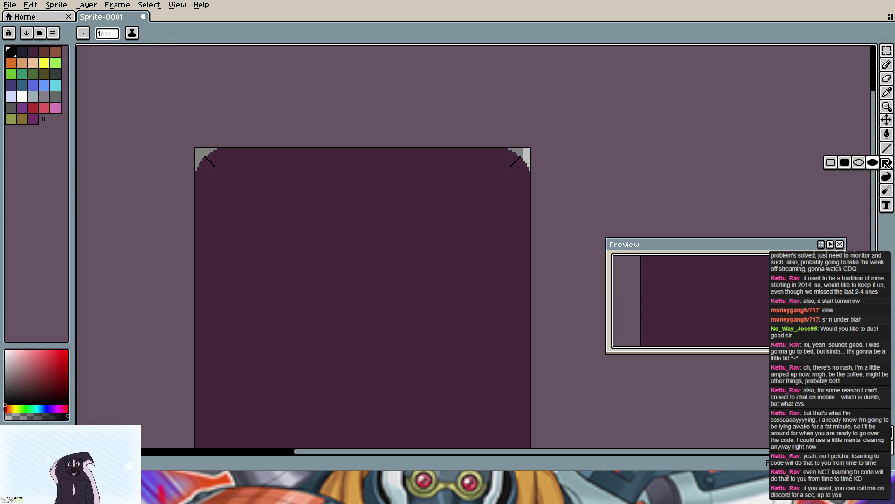
Step: Draw a filled purple circle just inside the card's top-left corner
left_click(38, 122)
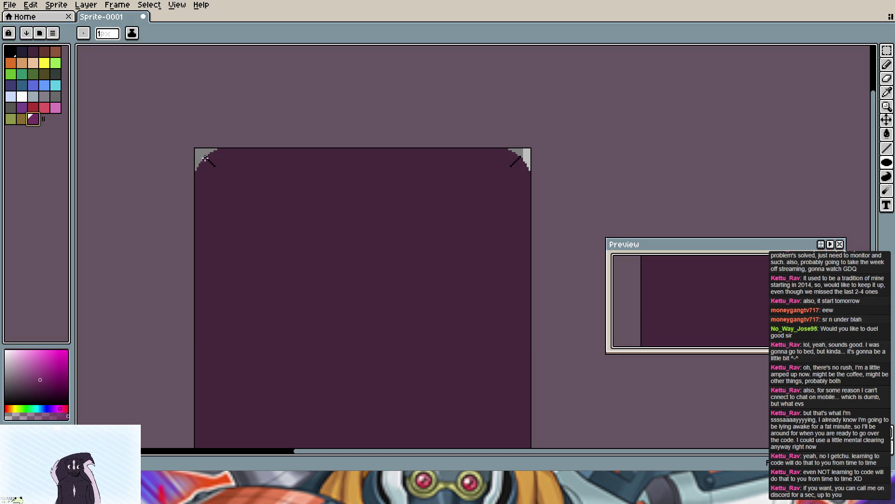
left_click_drag(206, 159, 271, 219)
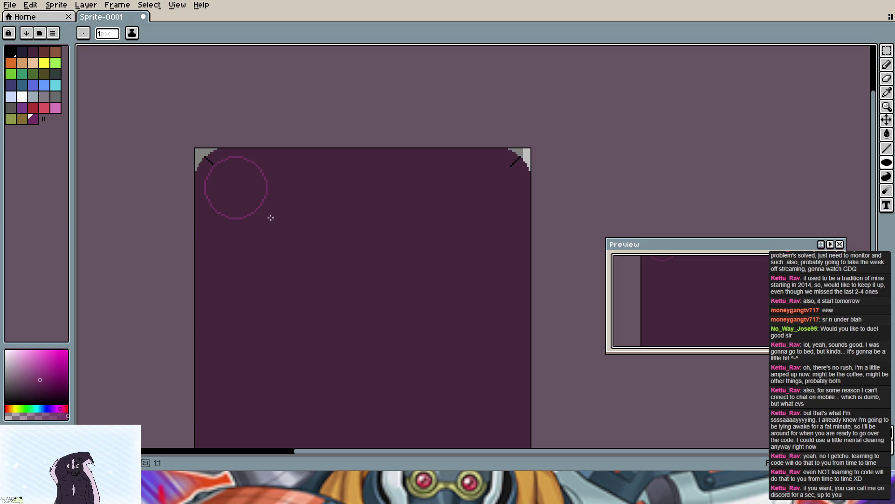
left_click_drag(271, 217, 271, 218)
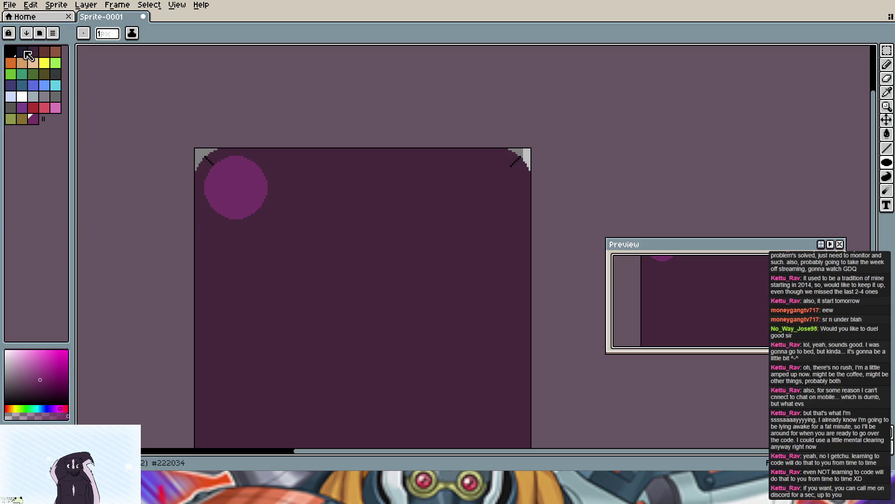
left_click(887, 51)
left_click(811, 65)
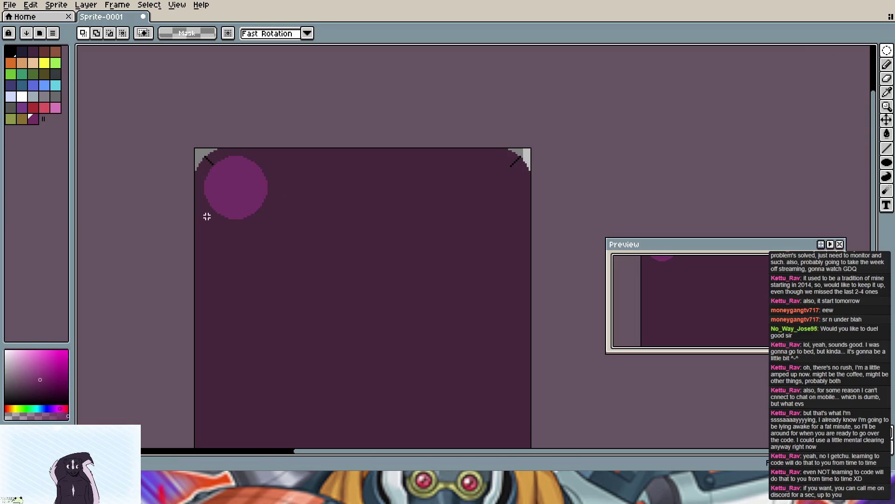
Step: Elliptical-select the top-left purple circle, trim it by one pixel, and drop the selection
left_click_drag(209, 161, 304, 253)
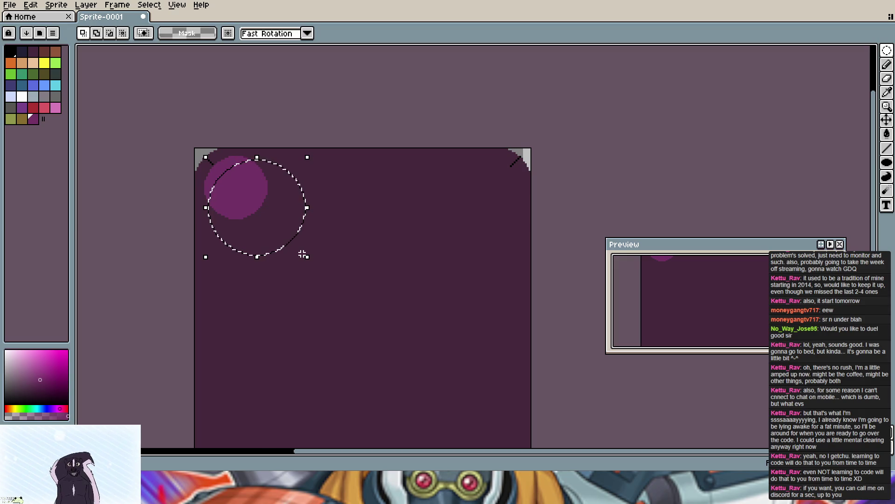
key("ctrl+d")
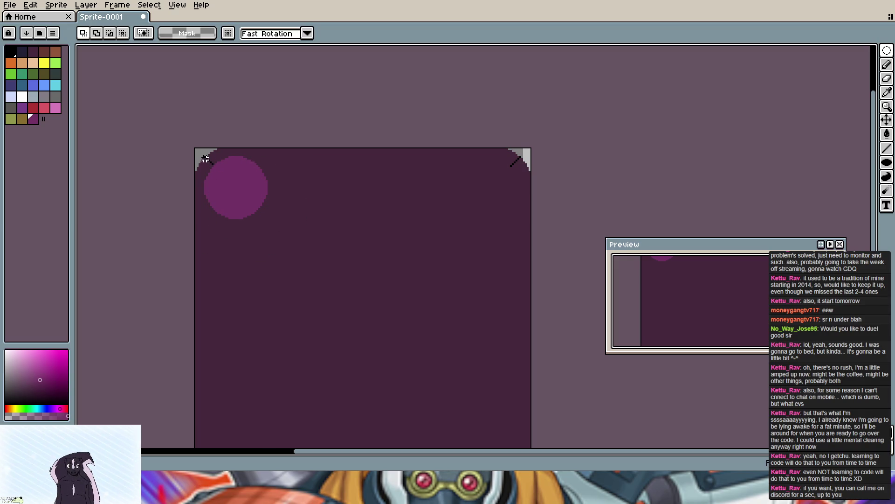
left_click_drag(206, 158, 272, 223)
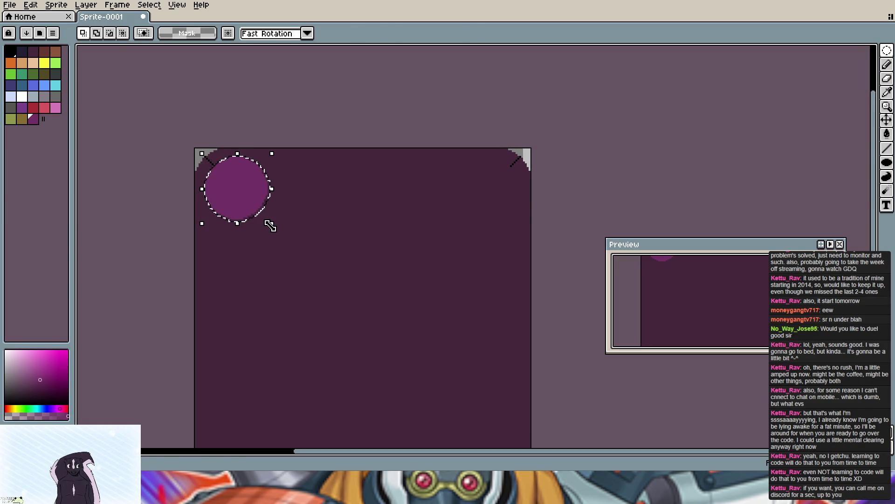
left_click(271, 224)
left_click_drag(272, 225, 268, 221)
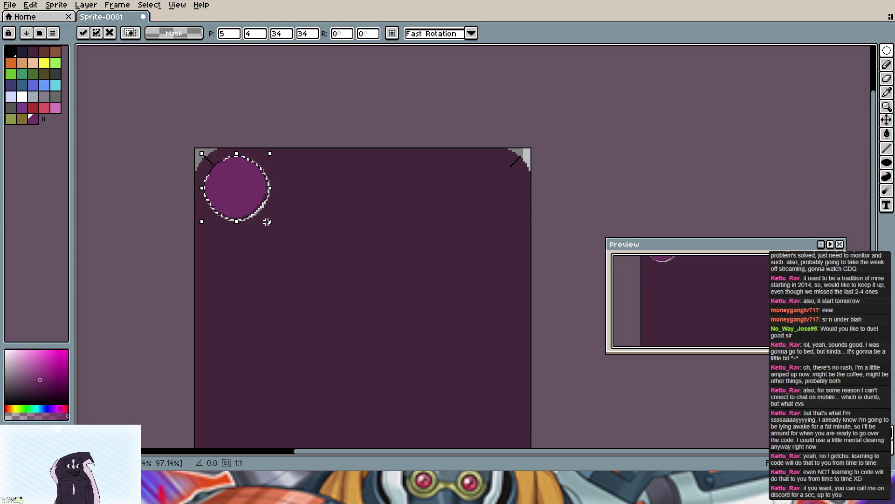
key("Escape")
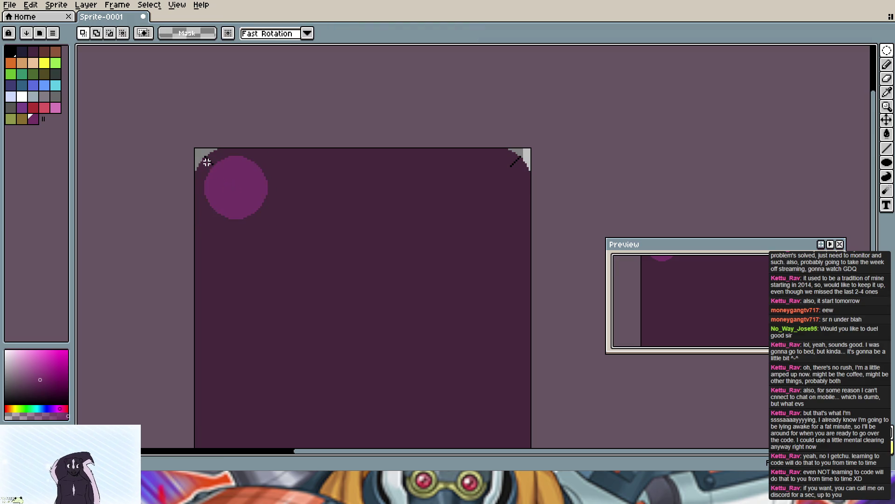
Step: Reselect the circle and try dragging it rightward, undoing each misplaced move
left_click_drag(210, 163, 246, 205)
left_click_drag(265, 224, 267, 222)
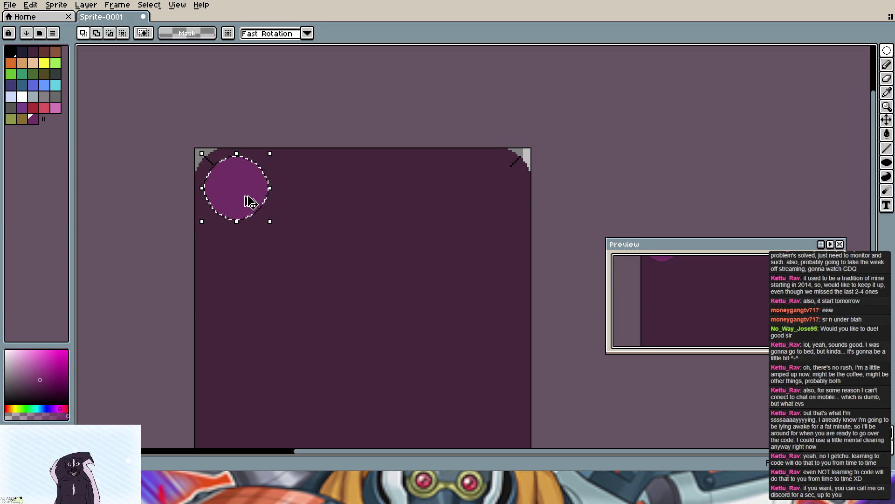
left_click(251, 202)
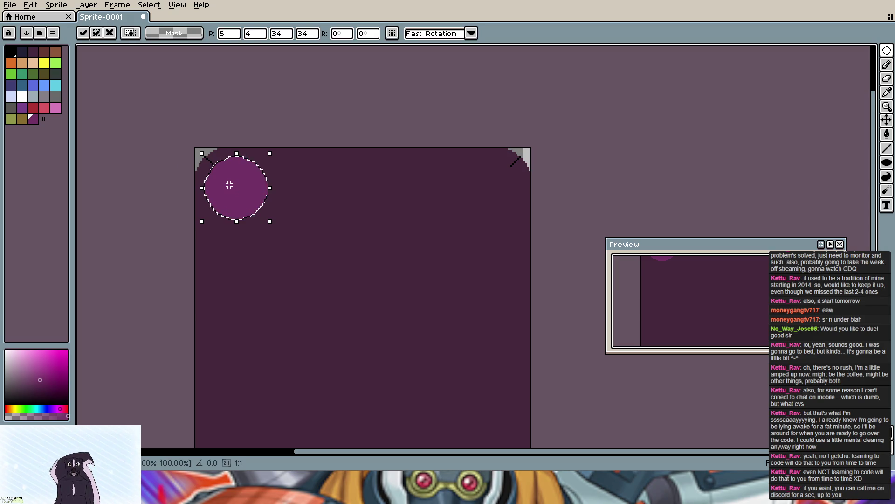
key("Return")
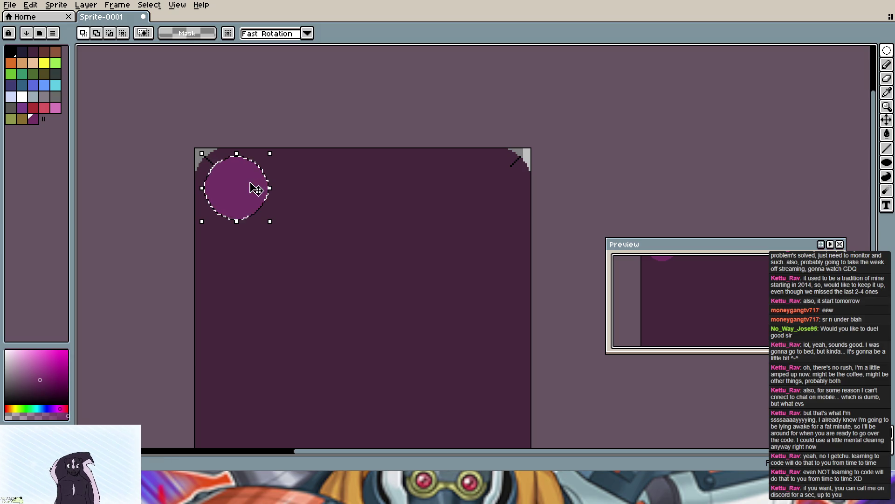
left_click_drag(241, 190, 482, 185)
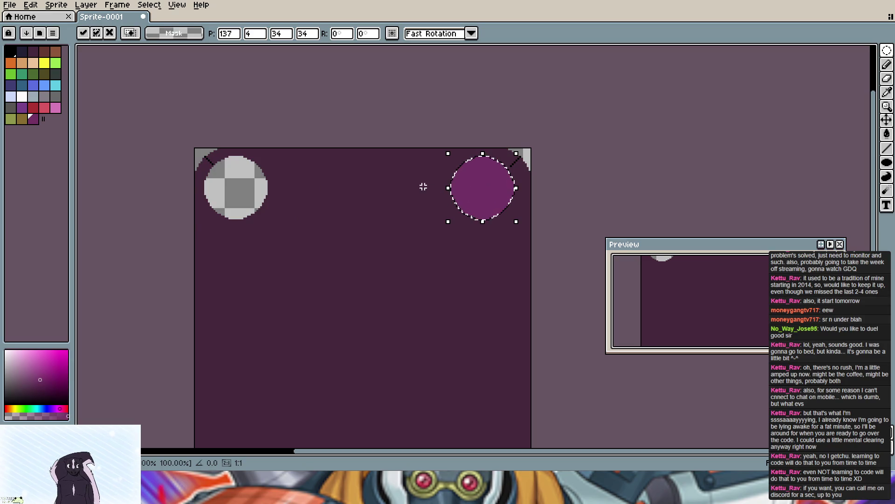
key("ctrl+z")
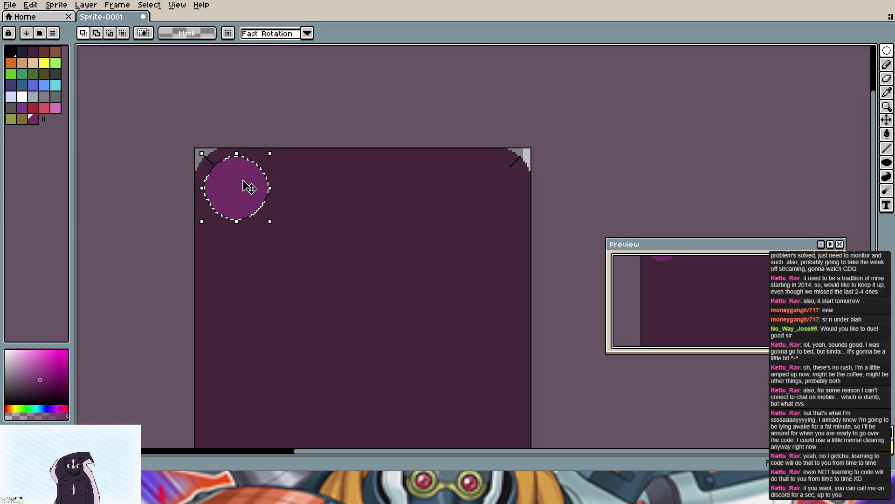
left_click(241, 188)
left_click_drag(242, 187, 345, 183)
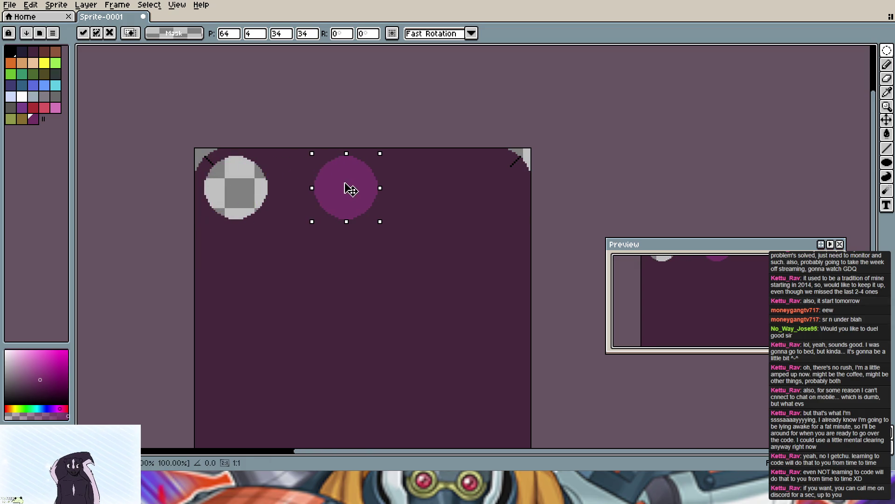
key("ctrl+z")
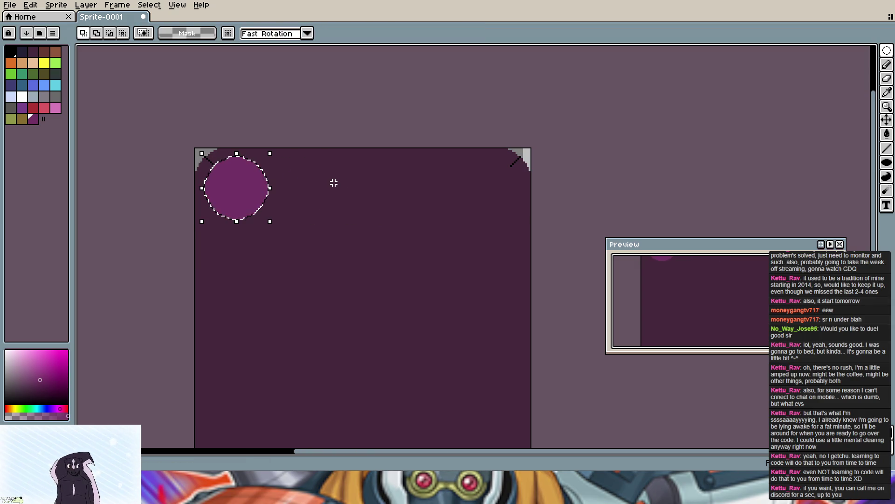
Step: Ctrl-drag a copy of the circle into the top-right corner so both top corners match
left_click(249, 193)
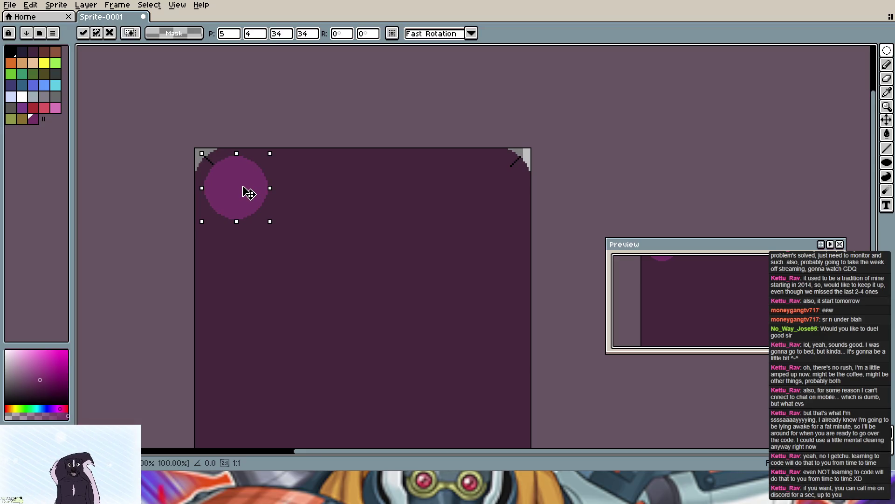
left_click_drag(249, 193, 500, 190)
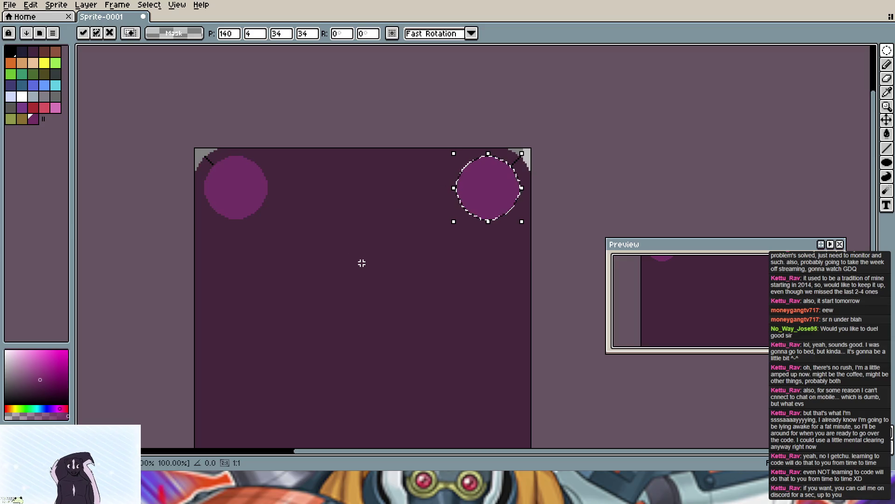
key("Return")
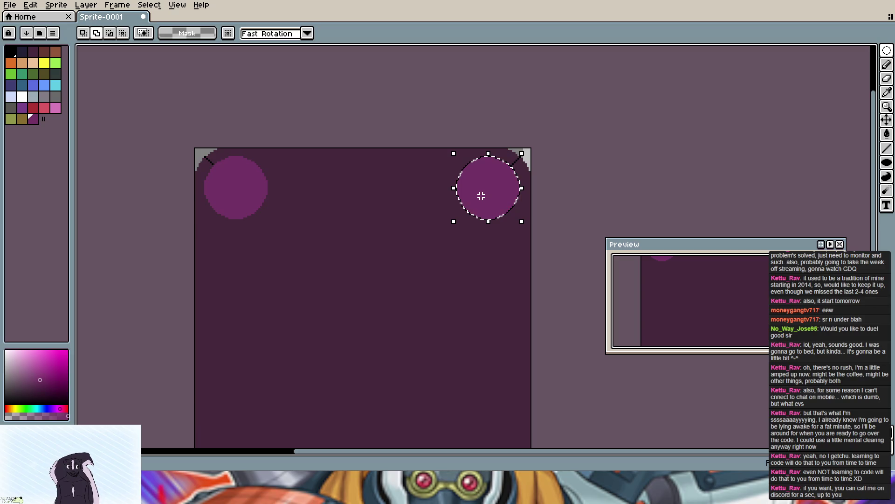
key("ctrl+z")
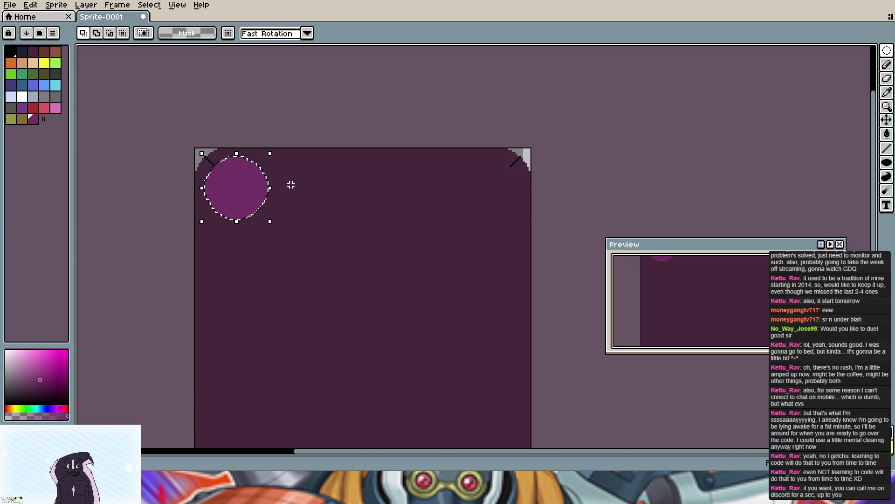
left_click(239, 187)
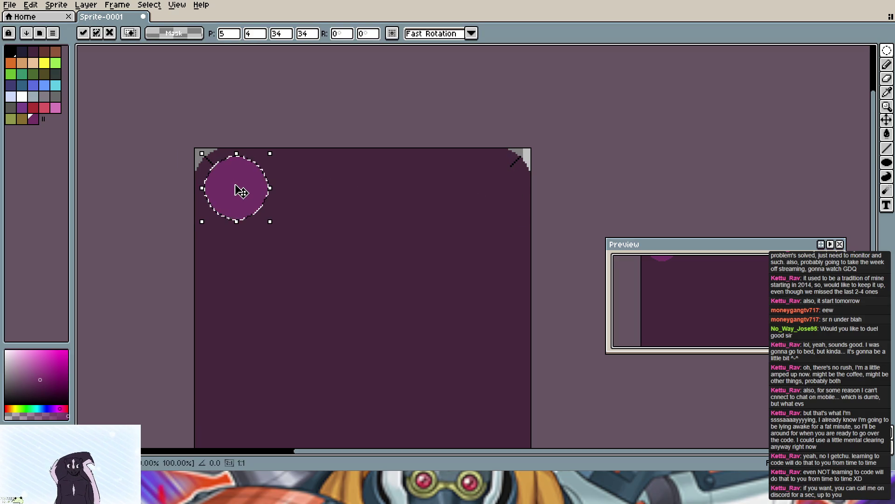
left_click_drag(240, 187, 495, 197)
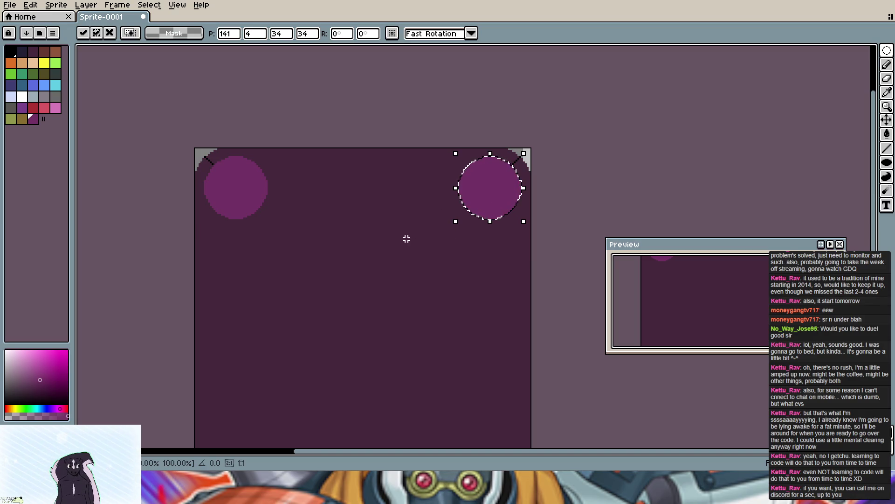
Step: Add the top-left circle to the selection so both top circles are selected
left_click(204, 155)
left_click_drag(204, 156, 265, 222)
key("ctrl+z")
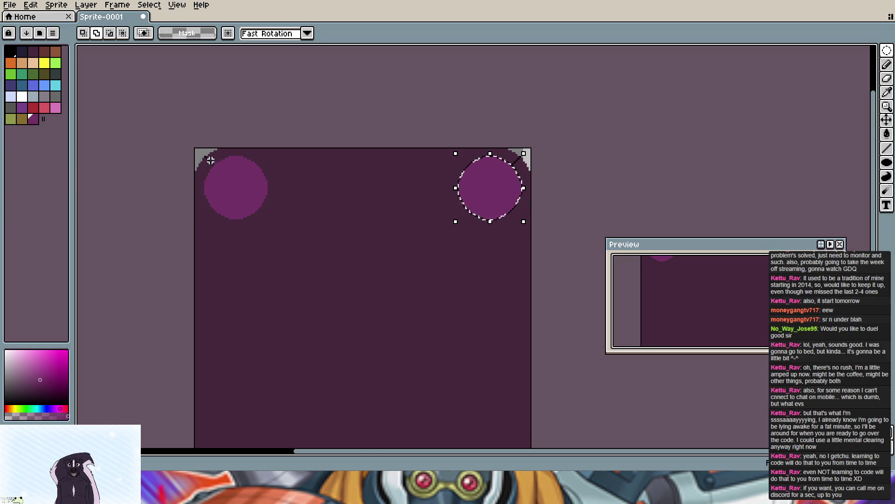
left_click_drag(205, 157, 267, 219)
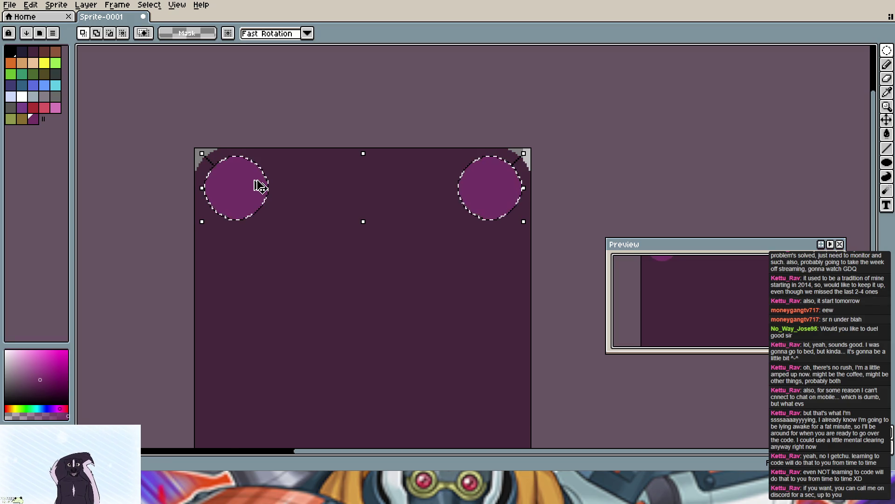
Step: Ctrl-drag copies of both circles down into the two bottom corners and commit them
left_click(260, 185)
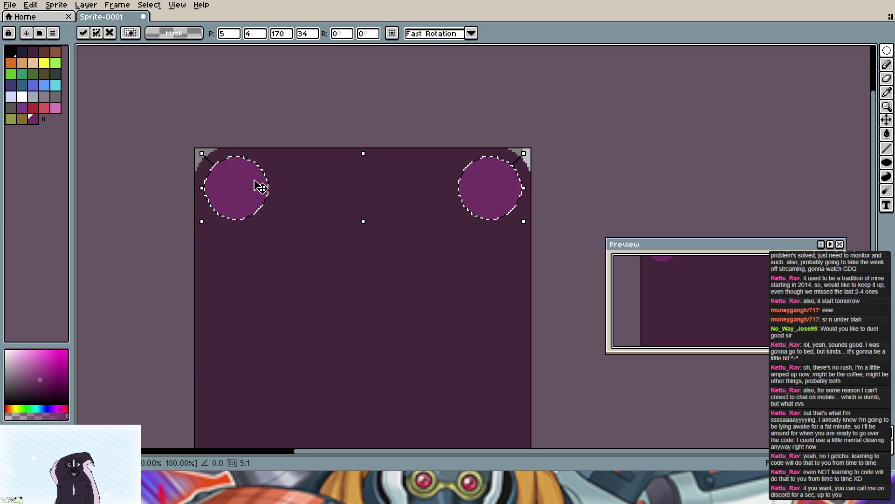
scroll(277, 270, "down", 1)
scroll(295, 257, "down", 1)
scroll(294, 258, "up", 1)
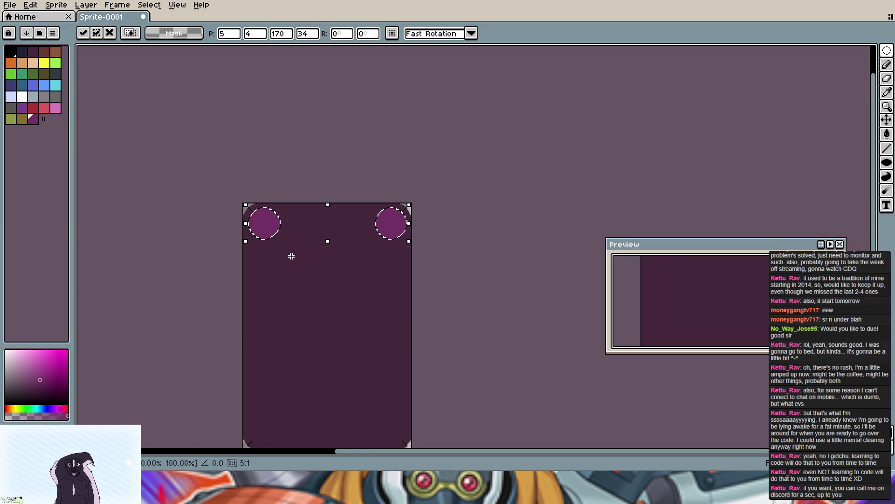
scroll(312, 261, "up", 1)
scroll(290, 199, "up", 1)
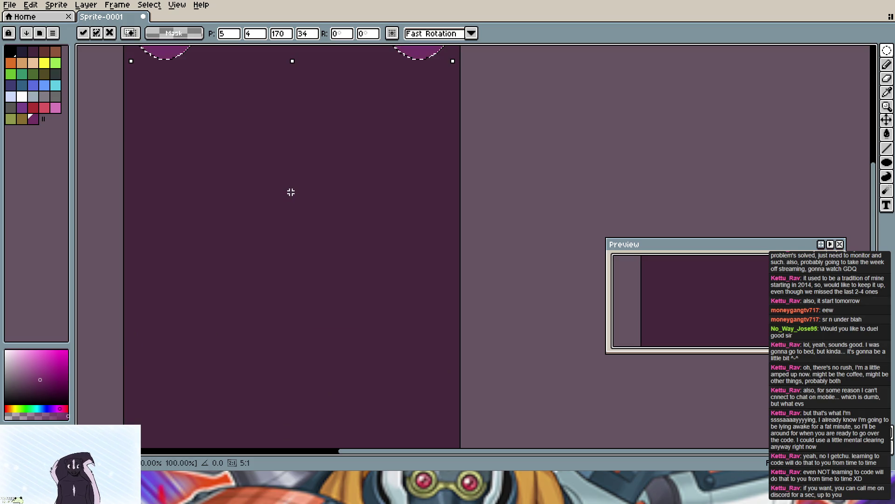
left_click_drag(173, 58, 176, 413)
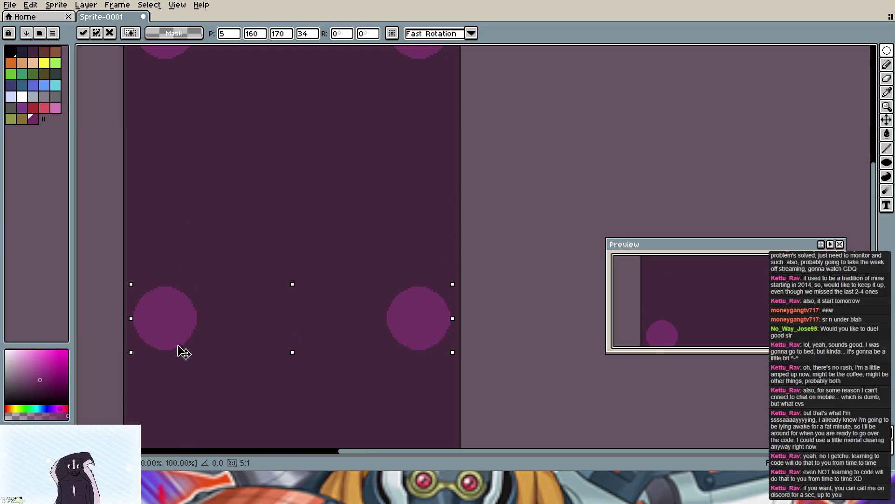
scroll(254, 284, "down", 2)
scroll(253, 210, "down", 2)
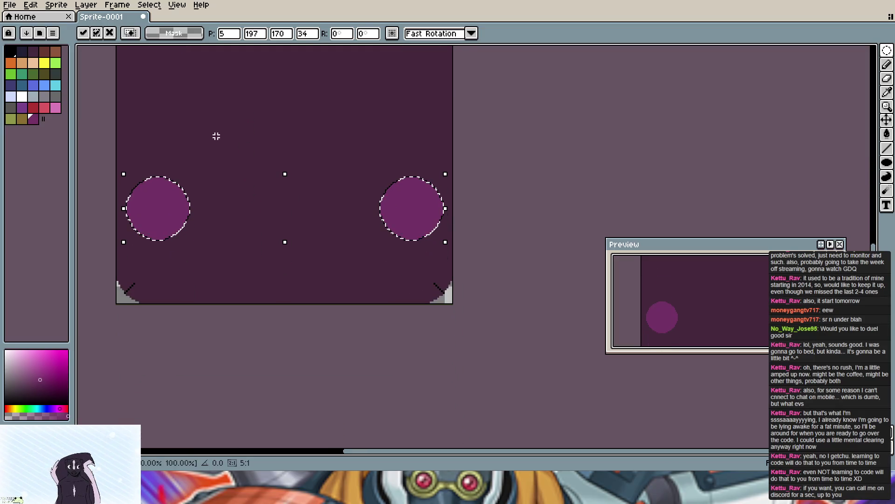
left_click_drag(165, 215, 165, 270)
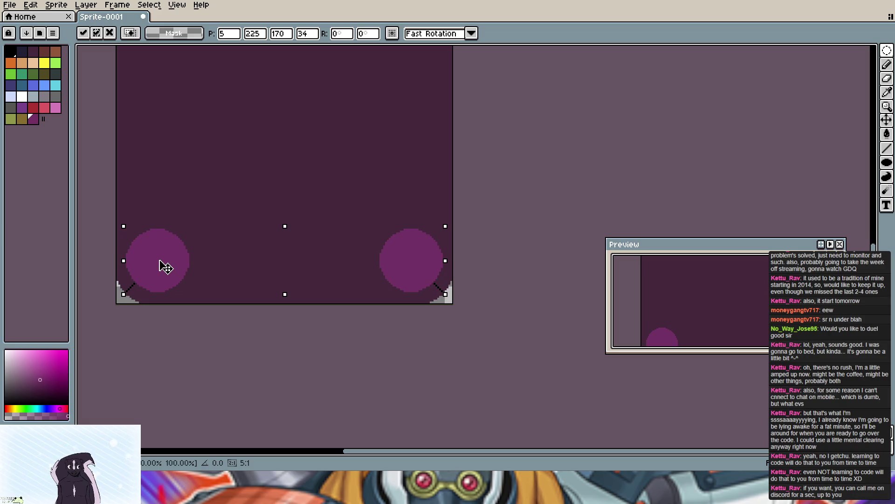
left_click_drag(165, 270, 167, 271)
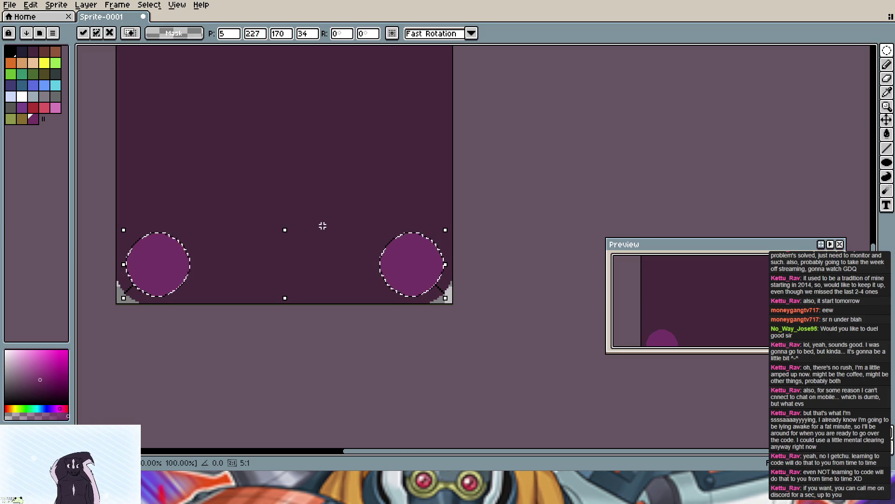
left_click(517, 250)
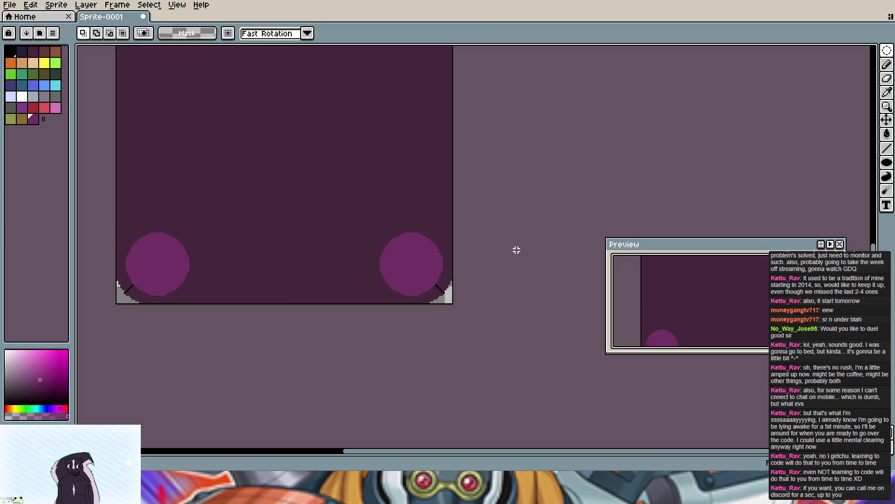
Step: Set the brush size to 10 and switch to drawing filled rectangles
left_click(887, 66)
left_click(106, 35)
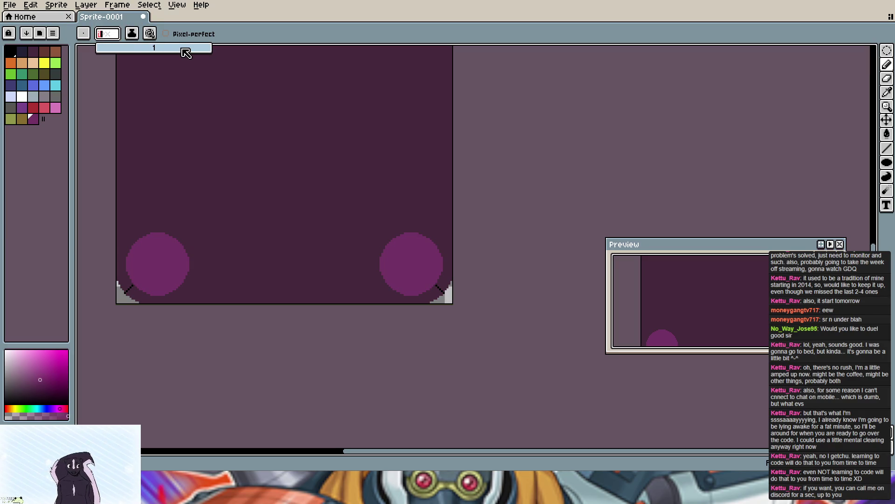
type("0")
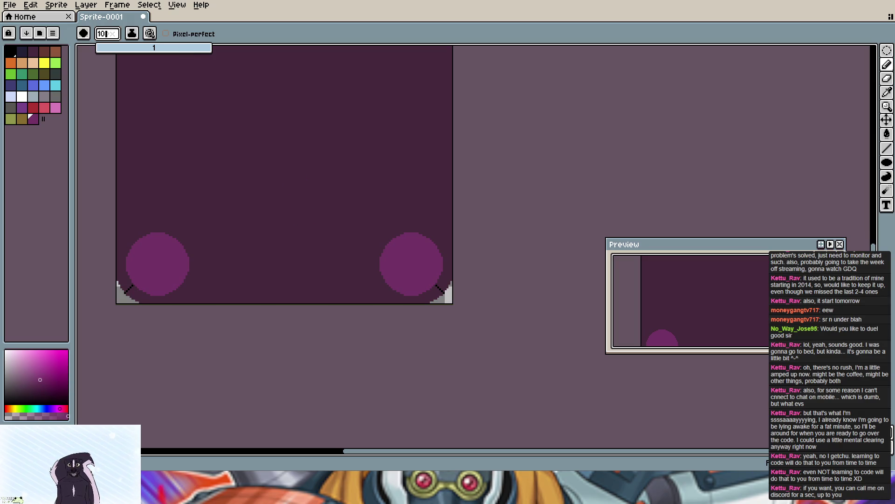
left_click(887, 162)
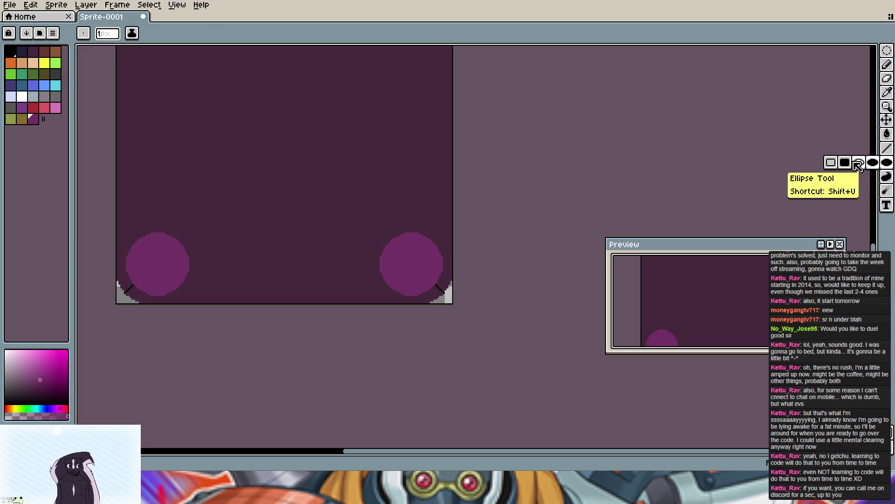
left_click(845, 163)
scroll(335, 251, "down", 1)
scroll(334, 252, "down", 1)
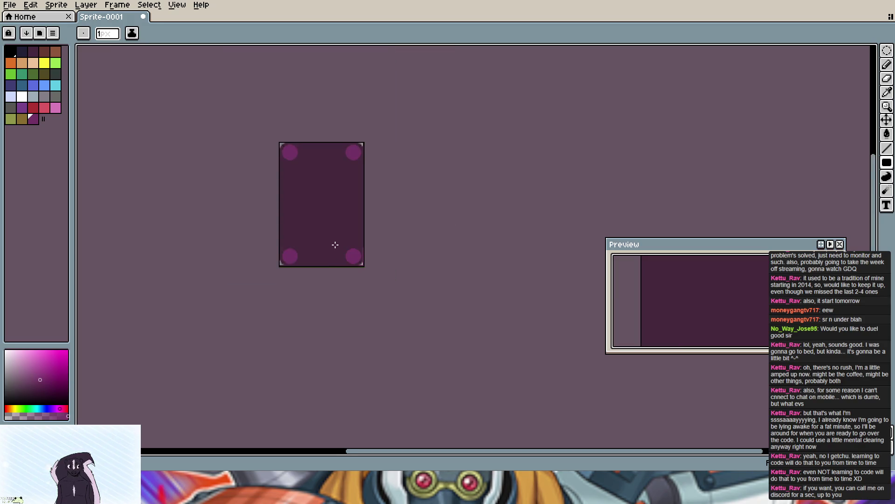
scroll(329, 182, "up", 1)
scroll(328, 182, "up", 1)
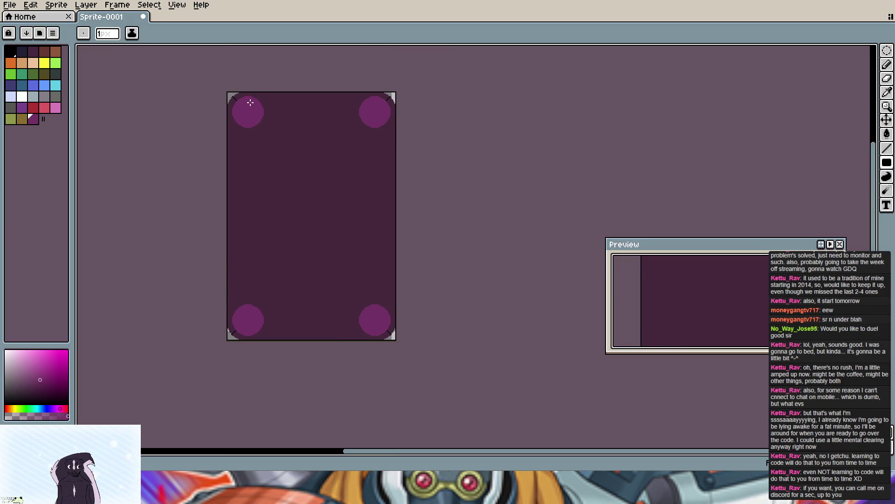
Step: Drag a pink filled rectangle from the top-left circle to the bottom-right circle, forming the inner panel
left_click_drag(239, 102, 388, 328)
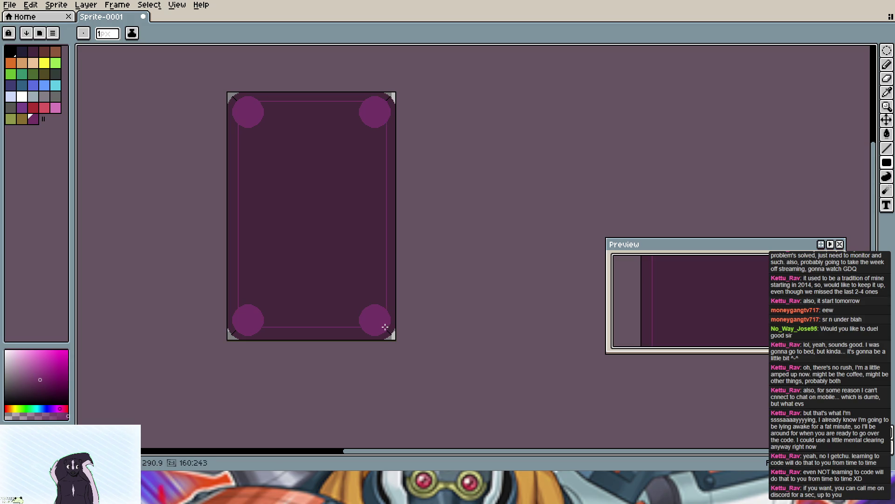
left_click_drag(388, 327, 380, 329)
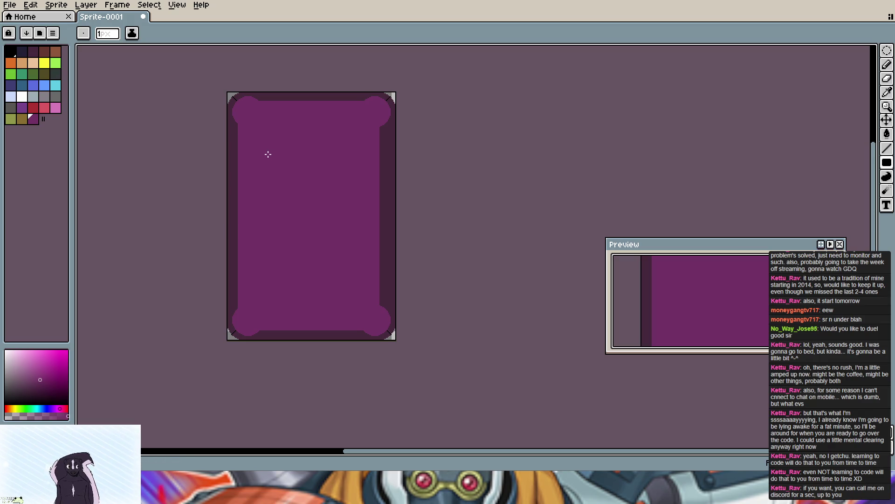
scroll(269, 154, "up", 1)
scroll(231, 152, "up", 1)
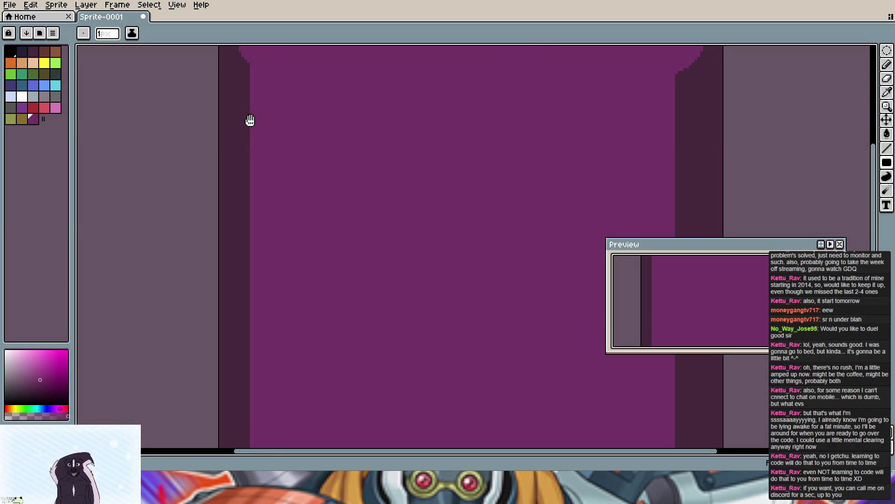
scroll(250, 121, "down", 1)
scroll(217, 259, "down", 1)
Step: Marquee the leftover strips on the panel's left and bottom edges and fill them pink
left_click_drag(201, 176, 239, 369)
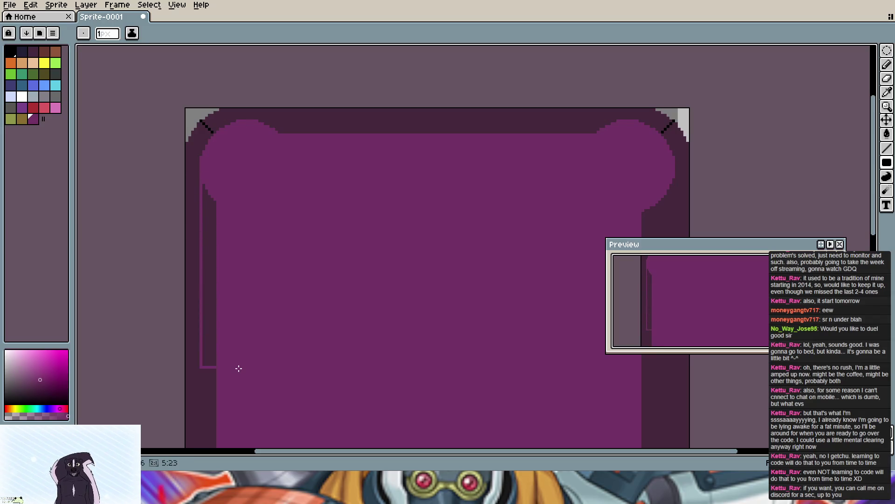
scroll(238, 368, "down", 1)
scroll(258, 420, "down", 1)
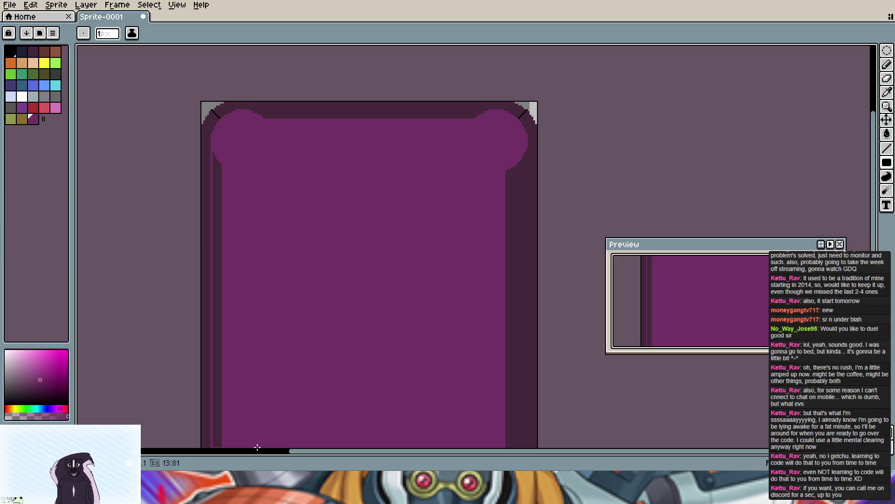
scroll(258, 448, "down", 2)
scroll(255, 441, "down", 1)
scroll(253, 448, "down", 1)
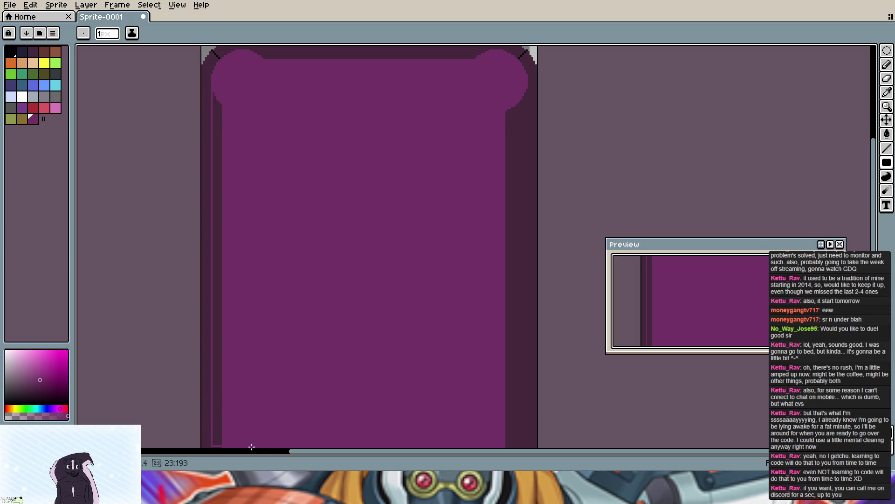
scroll(252, 447, "down", 1)
scroll(255, 436, "down", 1)
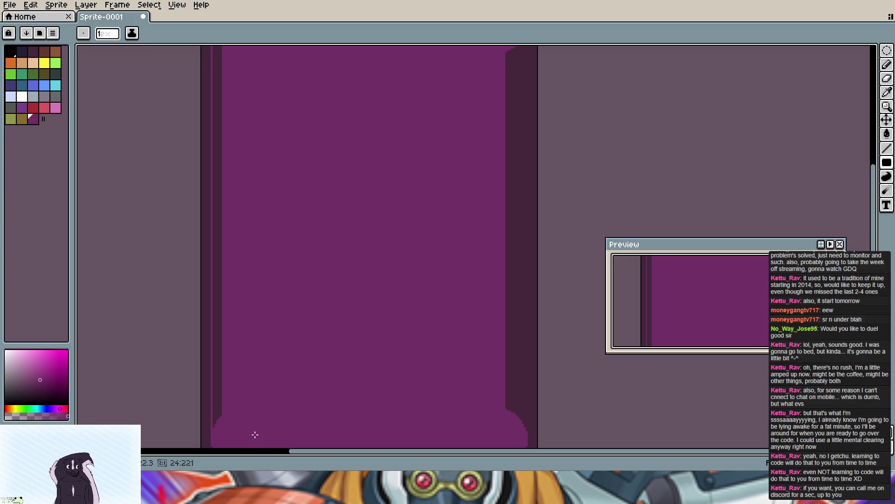
key("ctrl+z")
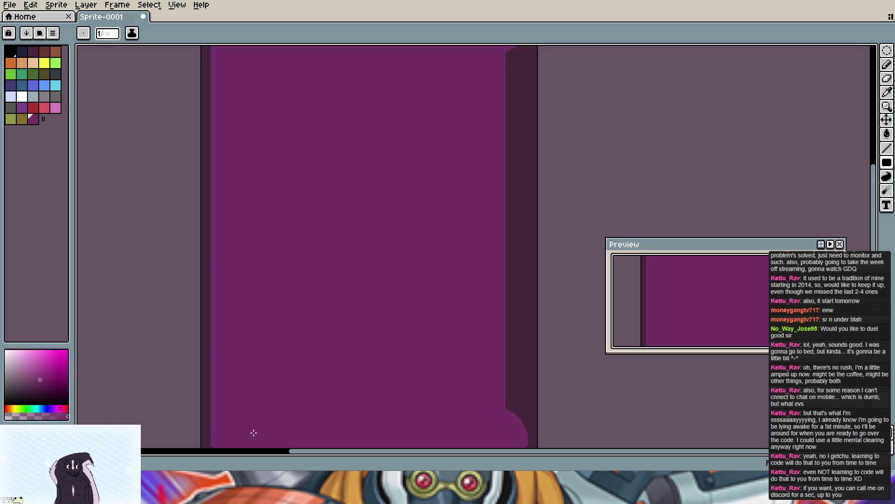
left_click_drag(427, 178, 378, 86)
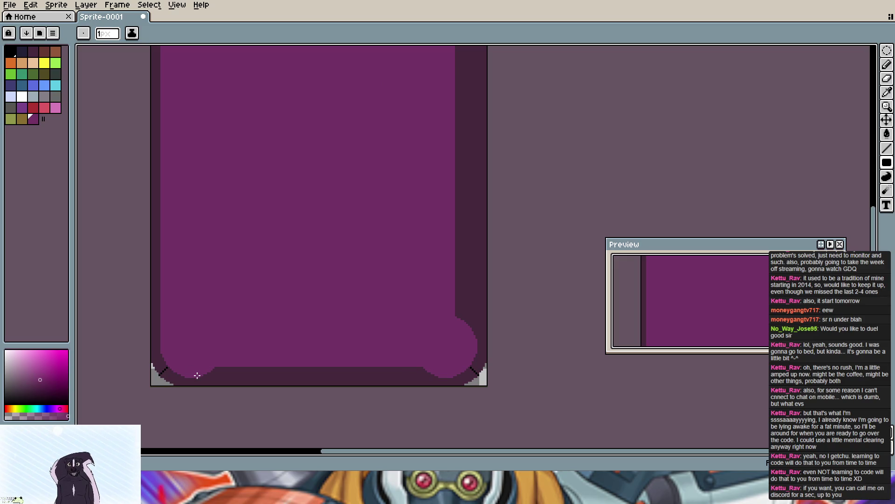
left_click_drag(206, 378, 377, 368)
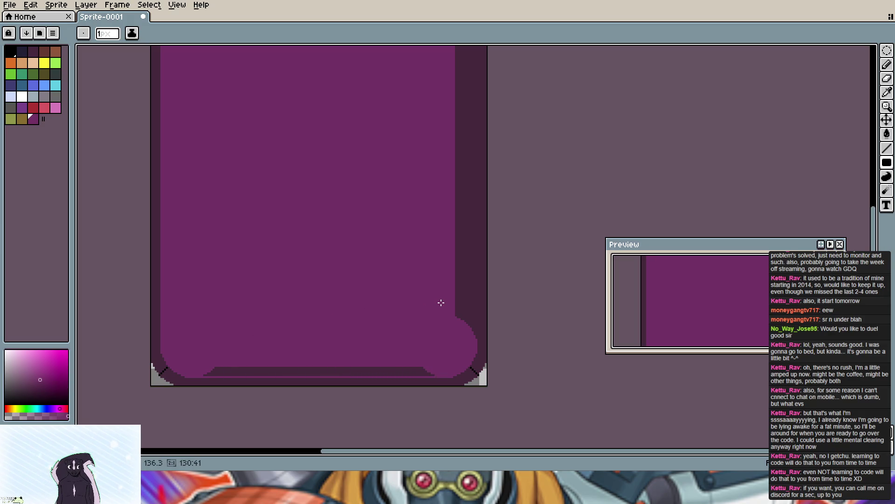
key("f")
scroll(439, 287, "up", 5)
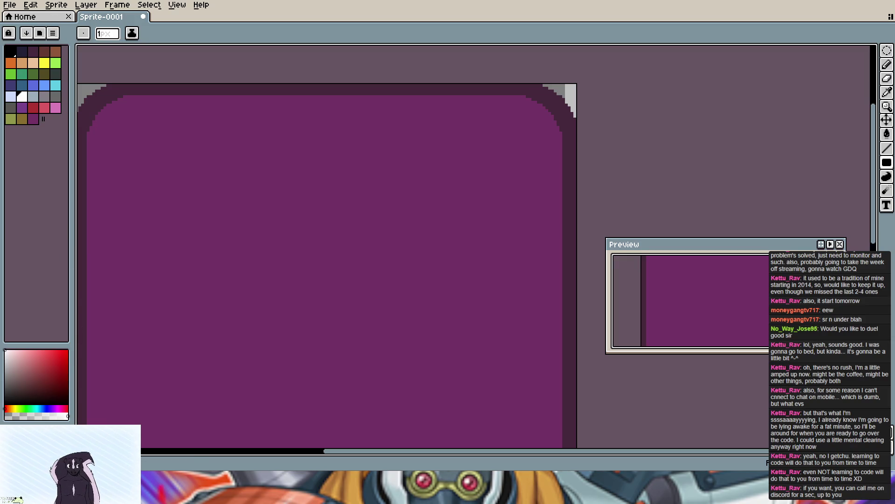
Step: Darken pixels inside the card's top-left rounded corner with black
left_click(17, 58)
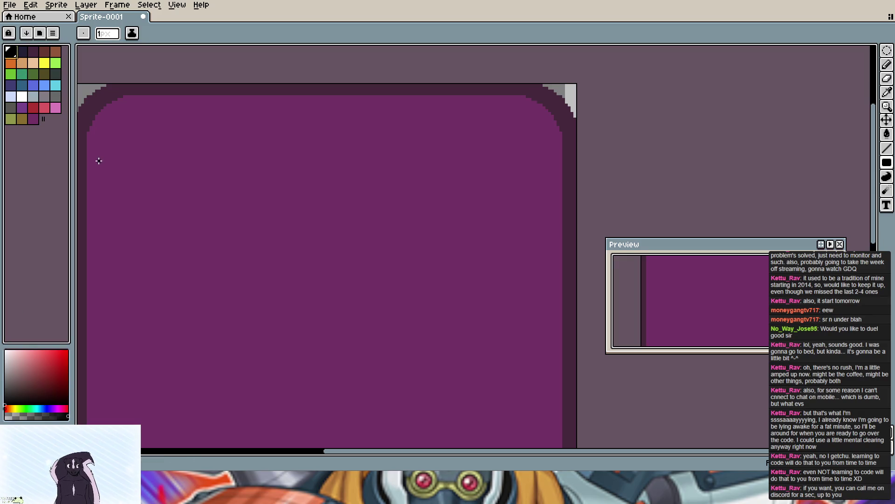
scroll(106, 137, "up", 1)
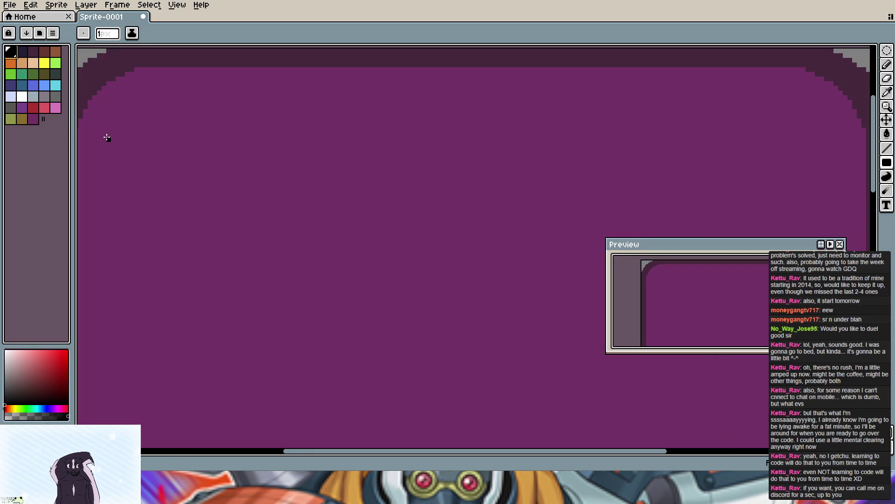
scroll(106, 138, "down", 1)
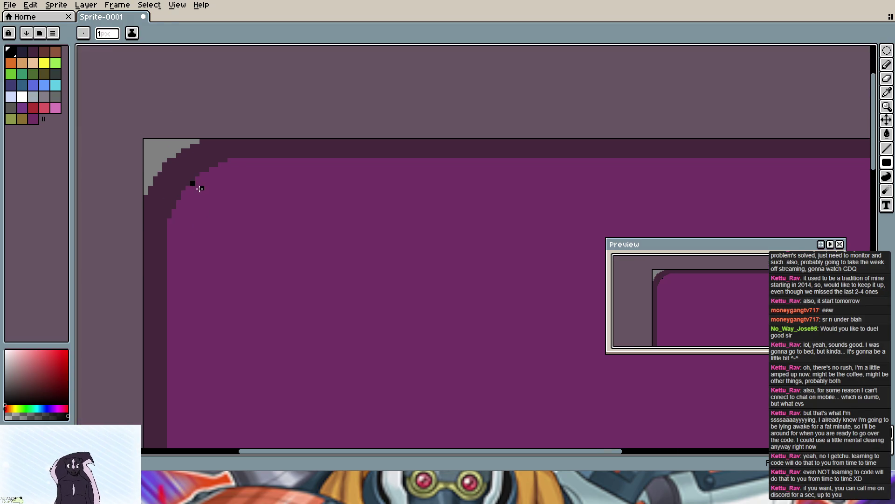
left_click(200, 191)
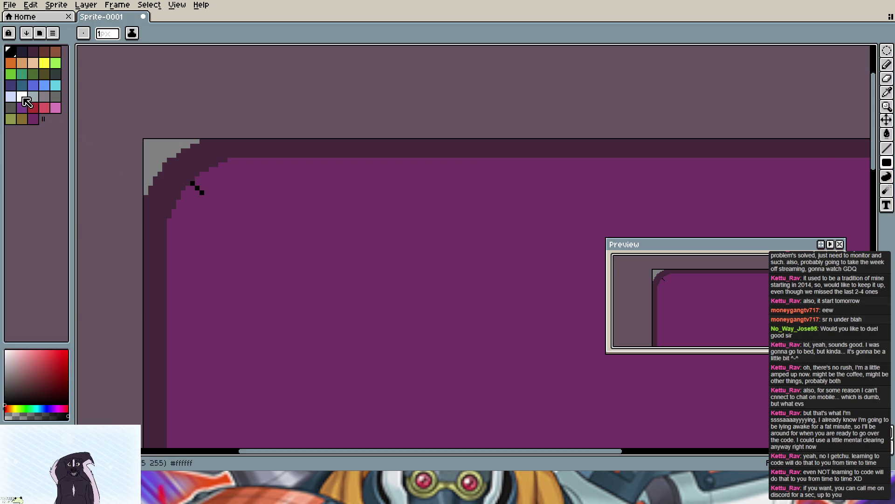
scroll(231, 248, "right", 5)
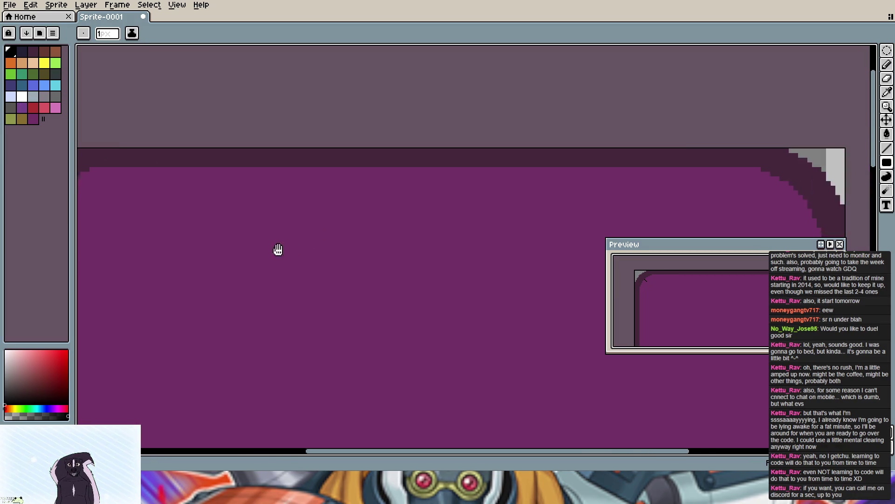
scroll(420, 241, "right", 5)
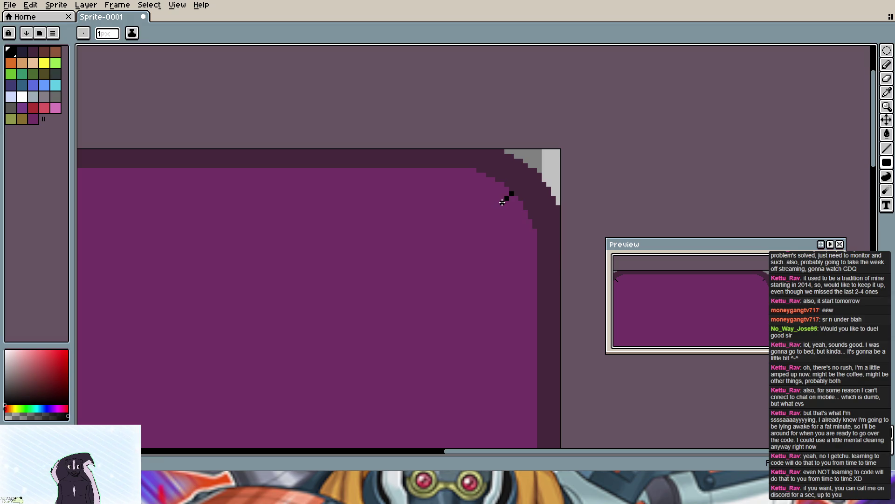
scroll(441, 264, "down", 1)
scroll(424, 264, "down", 2)
left_click_drag(366, 241, 374, 199)
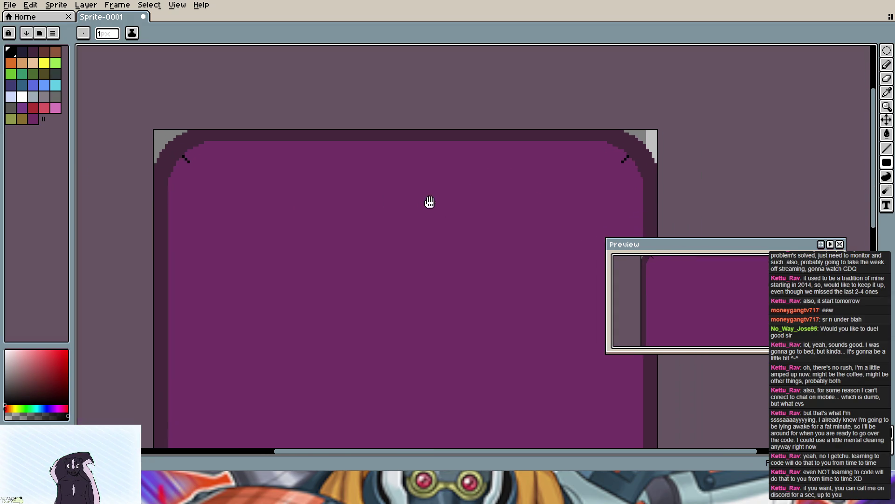
Step: Draw a white filled ellipse near the top of the purple card
left_click(21, 96)
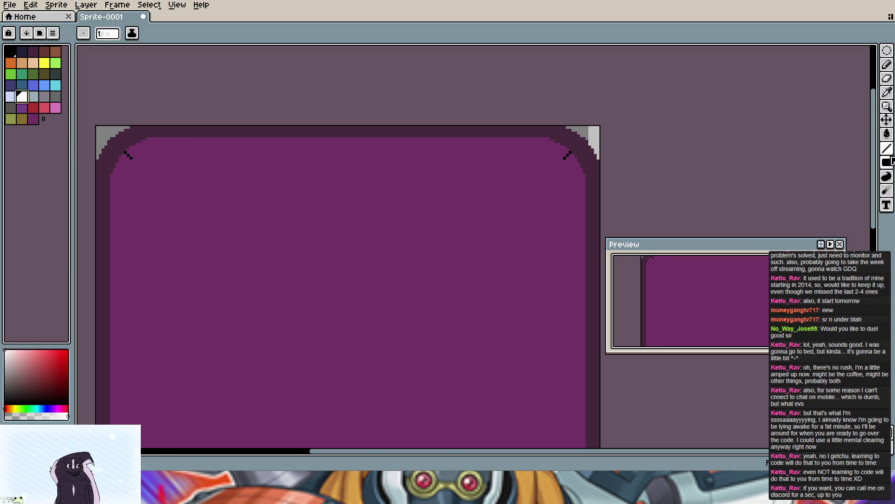
left_click(886, 163)
left_click(872, 163)
left_click_drag(133, 157, 306, 206)
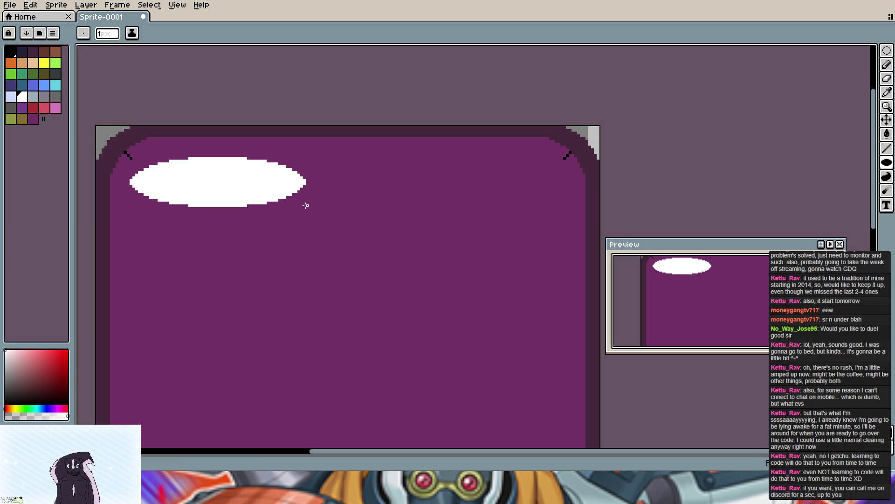
Step: Undo the ellipse, try a wider one across the card top, and undo it too
key("ctrl+z")
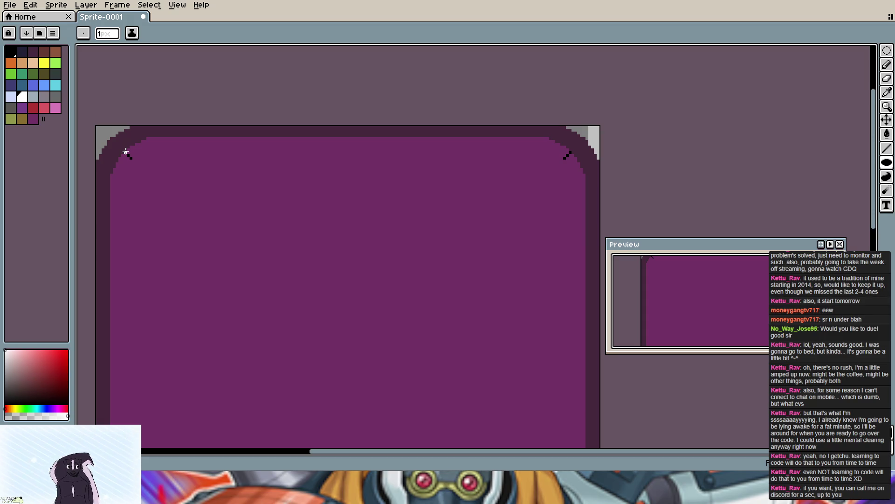
mouse_move(127, 152)
left_mouse_down()
mouse_move(490, 218)
mouse_move(580, 182)
mouse_move(578, 166)
left_mouse_up()
key("ctrl+z")
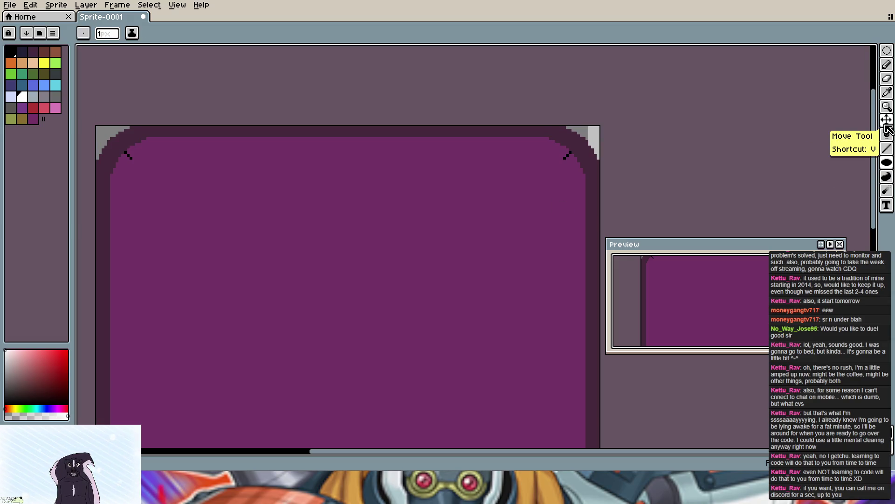
Step: Draw a white filled rectangle bar across the top of the card
left_click(887, 162)
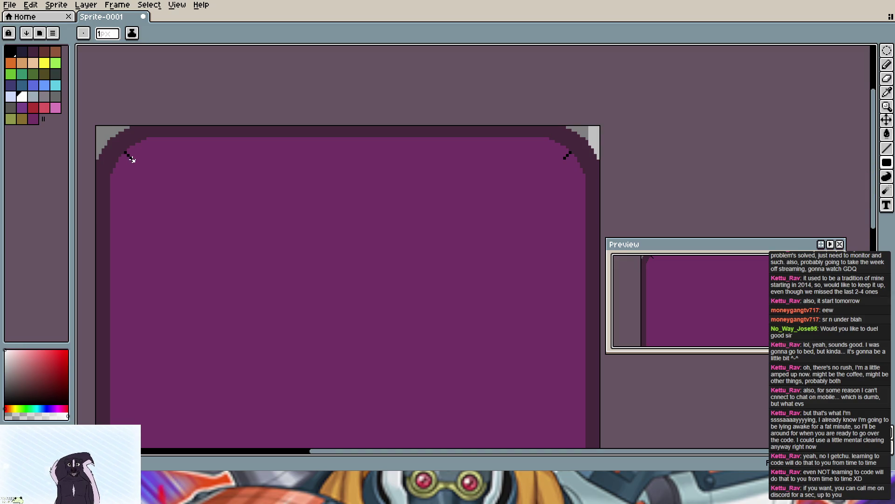
mouse_move(130, 159)
left_mouse_down()
mouse_move(566, 161)
mouse_move(564, 179)
left_mouse_up()
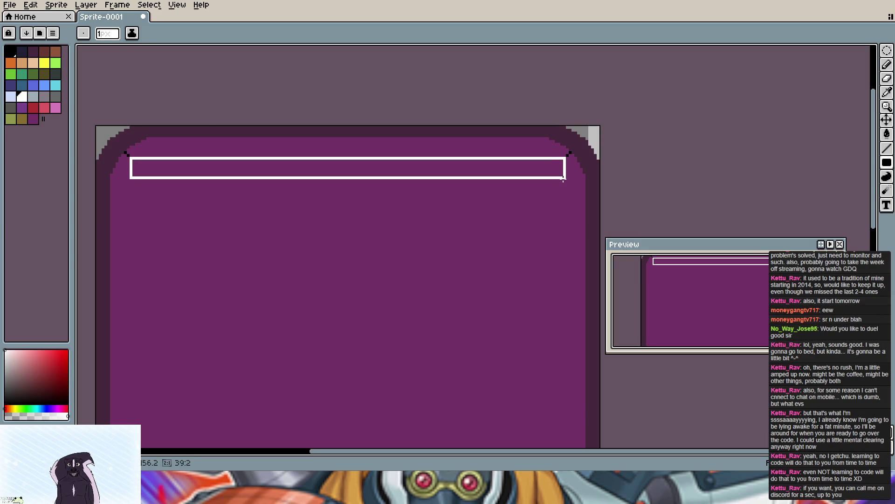
left_click_drag(564, 179, 565, 189)
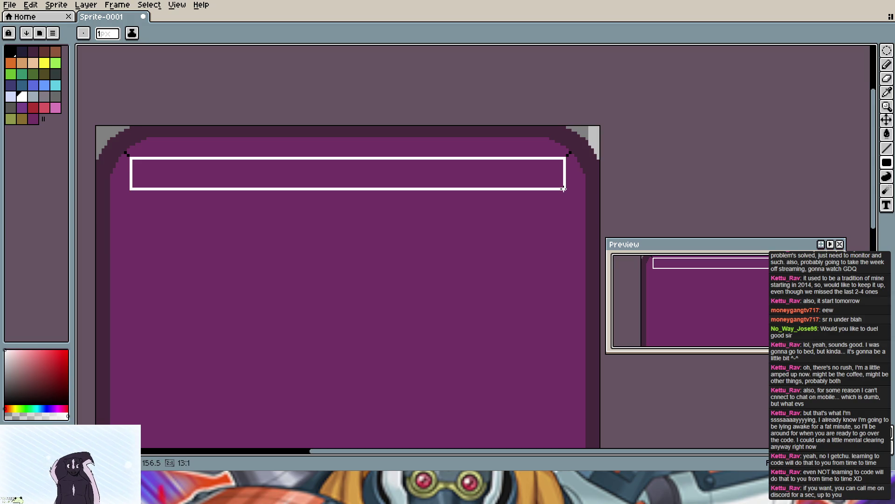
scroll(542, 255, "down", 3)
scroll(524, 285, "up", 2)
scroll(524, 285, "down", 1)
scroll(483, 152, "down", 1)
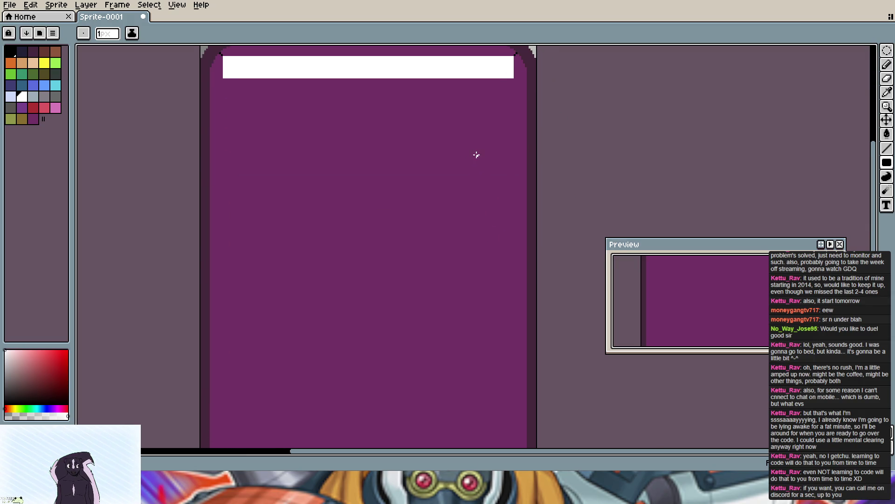
scroll(481, 153, "down", 1)
middle_click(482, 152)
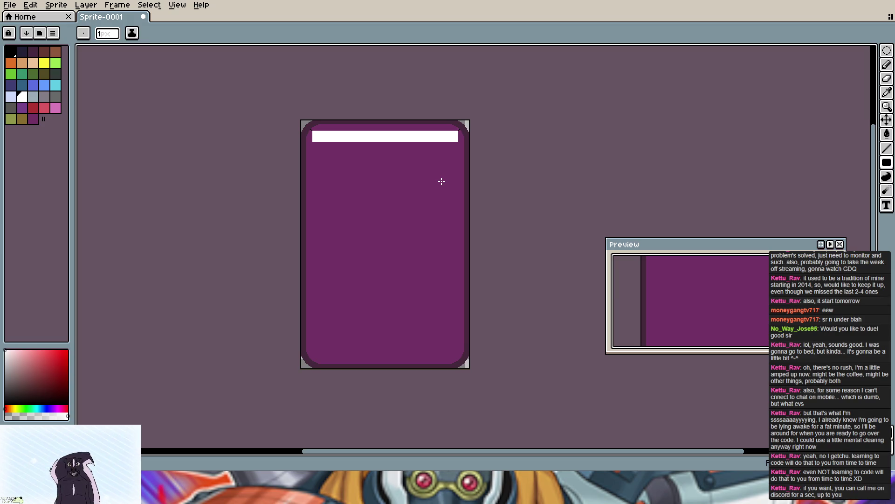
Step: Undo the bar and redraw a deeper white rectangle across the card's top
key("ctrl+z")
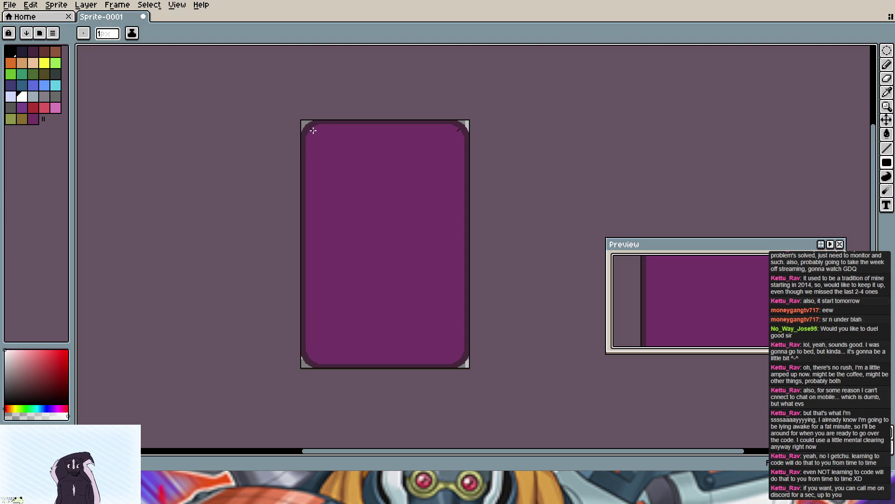
scroll(314, 131, "up", 1)
scroll(313, 130, "up", 1)
left_click_drag(310, 130, 746, 184)
scroll(745, 184, "down", 2)
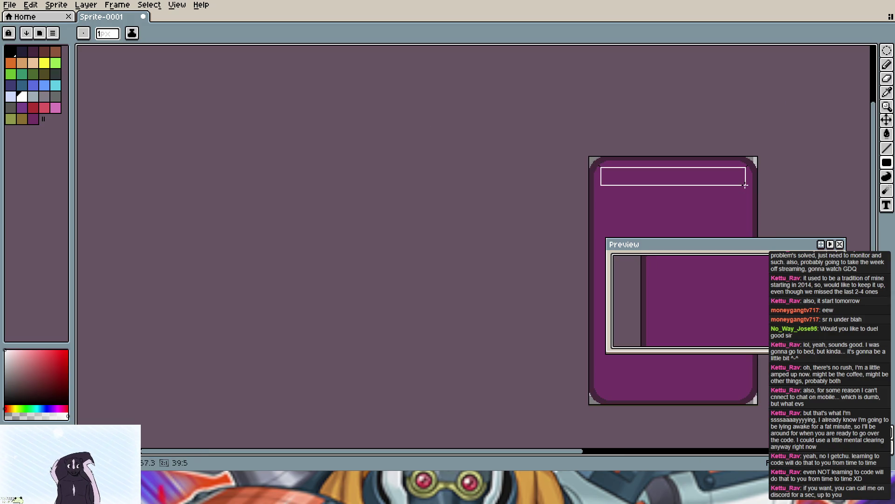
scroll(744, 185, "up", 1)
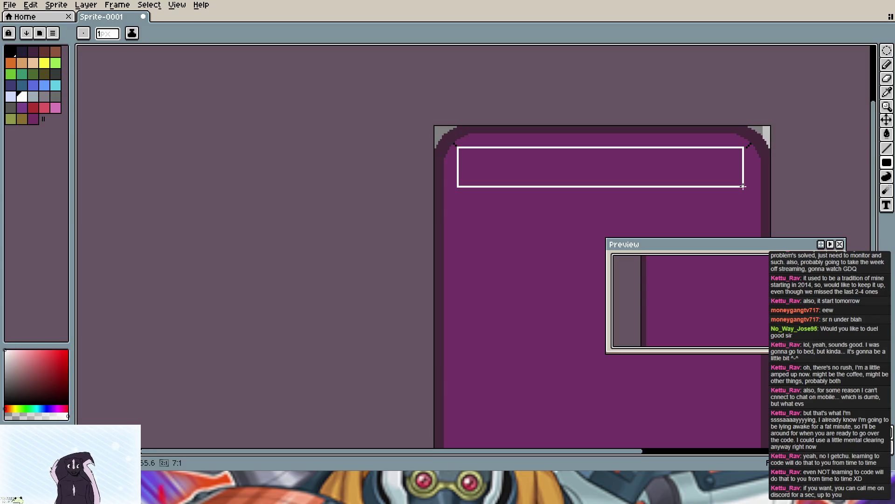
scroll(743, 184, "down", 1)
left_click_drag(742, 188, 745, 184)
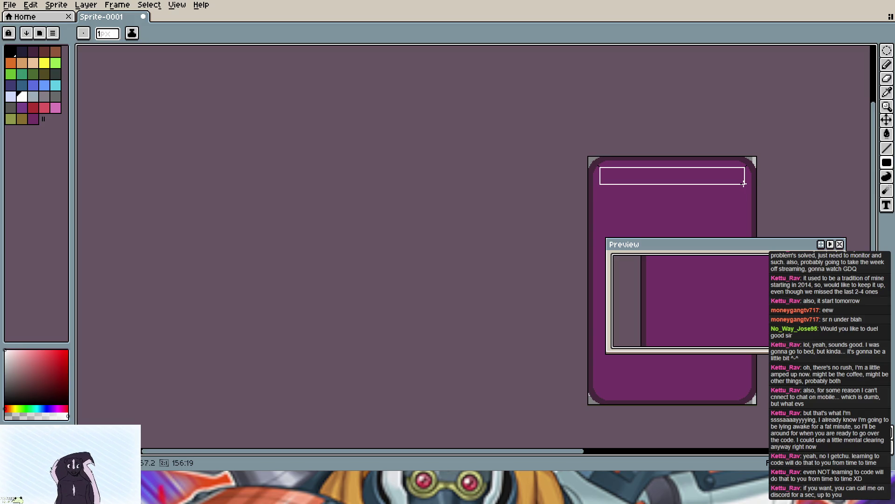
left_click_drag(745, 184, 744, 183)
middle_click(704, 207)
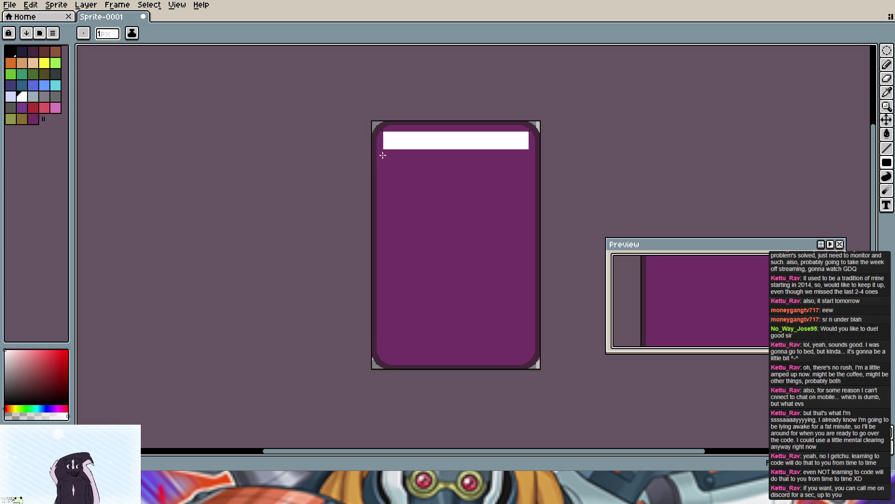
scroll(382, 158, "up", 1)
scroll(382, 158, "up", 1)
Step: Mark black guide pixels just below the left and right corners of the white header
left_click(12, 56)
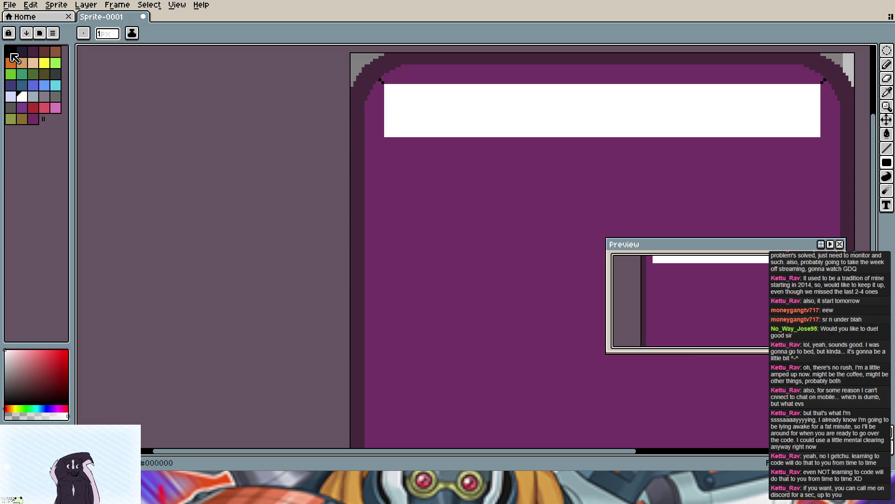
left_click_drag(770, 184, 669, 186)
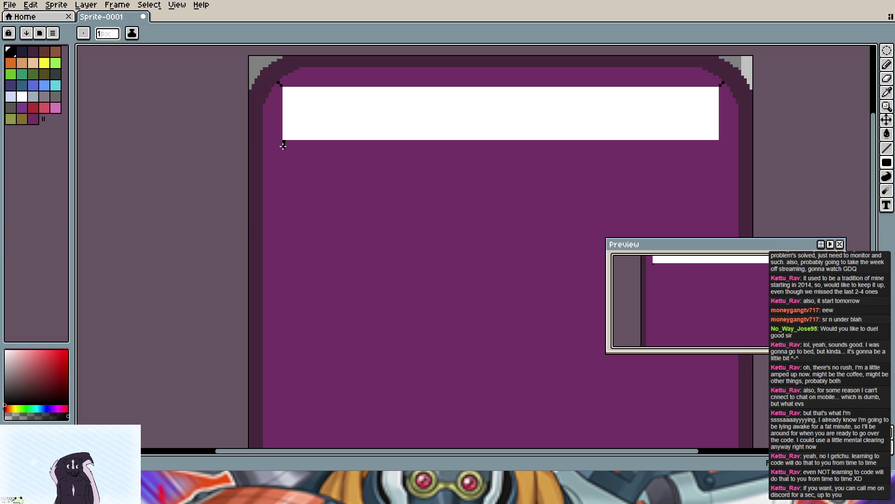
mouse_move(428, 218)
left_mouse_down()
mouse_move(418, 202)
mouse_move(369, 177)
left_mouse_up()
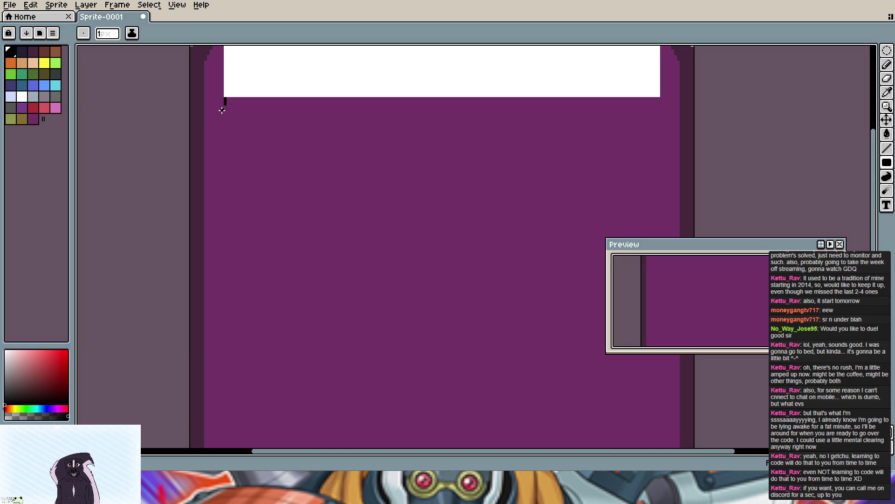
left_click(222, 116)
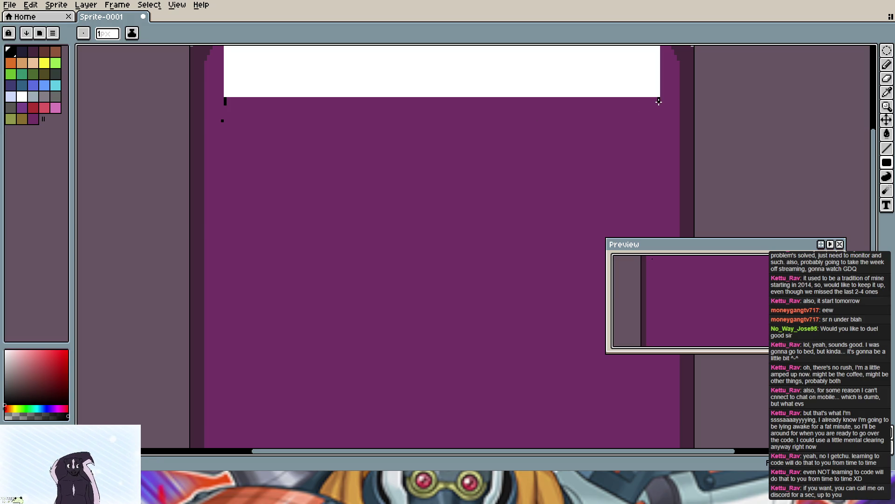
left_click(659, 102)
left_click(660, 118)
scroll(526, 181, "down", 3)
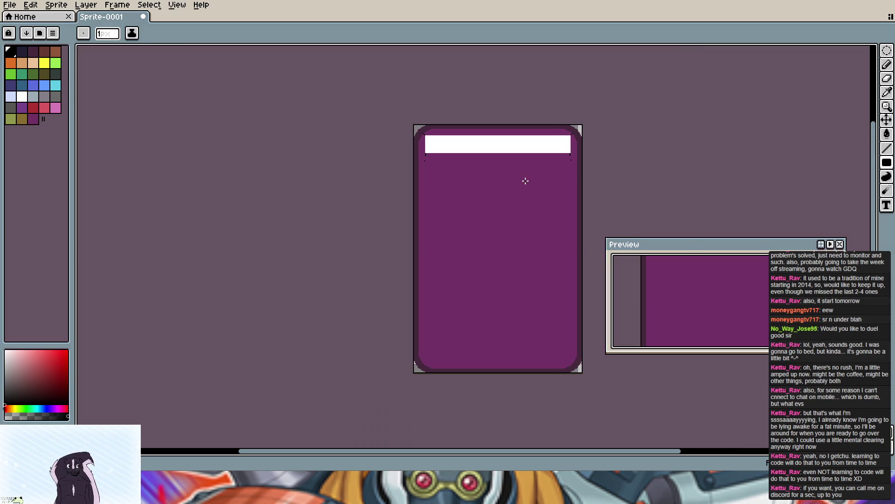
scroll(526, 181, "up", 3)
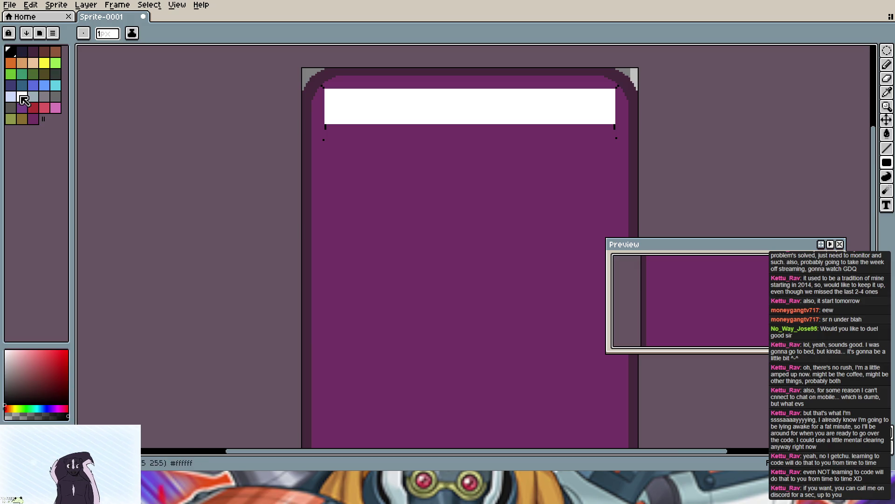
Step: Draw a large white filled rectangle below the header as the art box
left_click(21, 97)
mouse_move(326, 131)
left_mouse_down()
mouse_move(370, 155)
mouse_move(613, 176)
left_mouse_up()
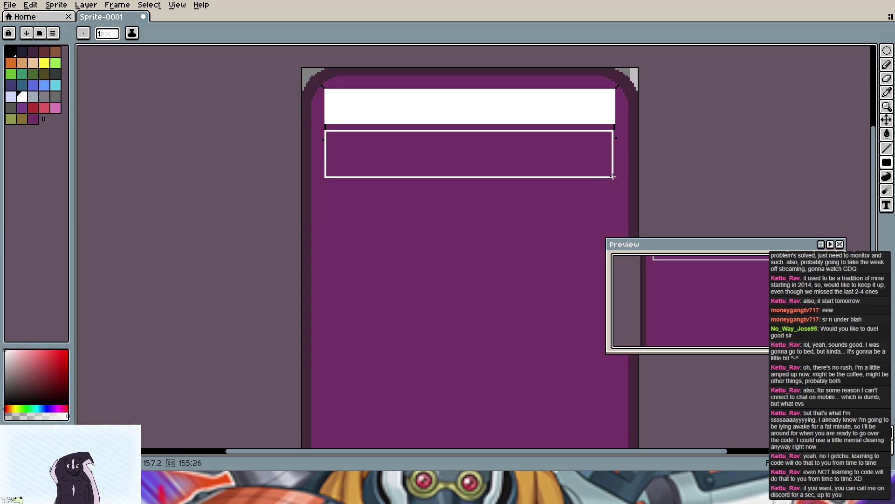
mouse_move(613, 177)
left_mouse_down()
mouse_move(622, 289)
mouse_move(600, 318)
left_mouse_up()
scroll(615, 306, "down", 2)
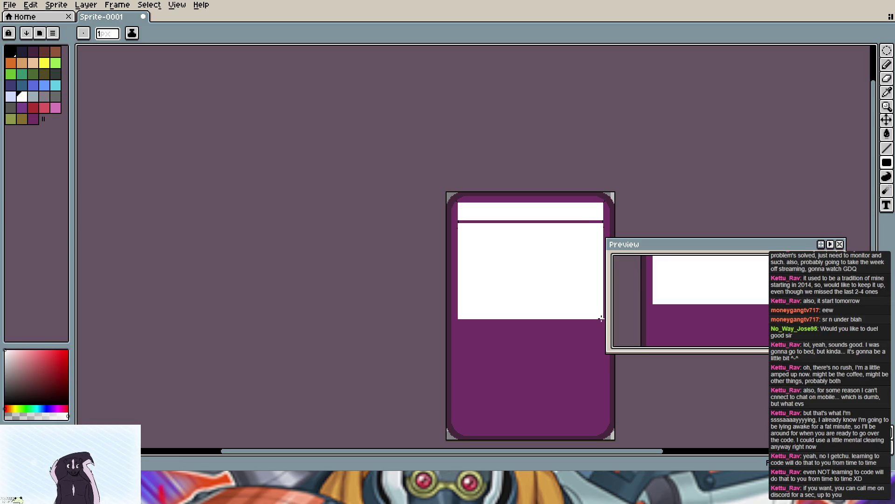
Step: Move the Preview window to the upper left and enlarge it to show the whole card
key("v")
key("b")
left_click_drag(742, 244, 224, 60)
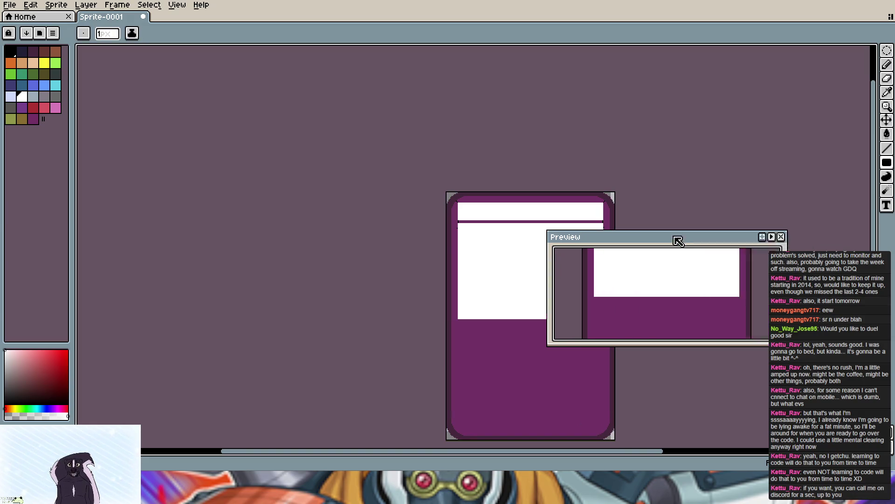
left_click_drag(213, 166, 203, 434)
scroll(541, 279, "down", 1)
scroll(541, 279, "up", 1)
mouse_move(621, 314)
left_mouse_down()
mouse_move(555, 226)
mouse_move(532, 255)
left_mouse_up()
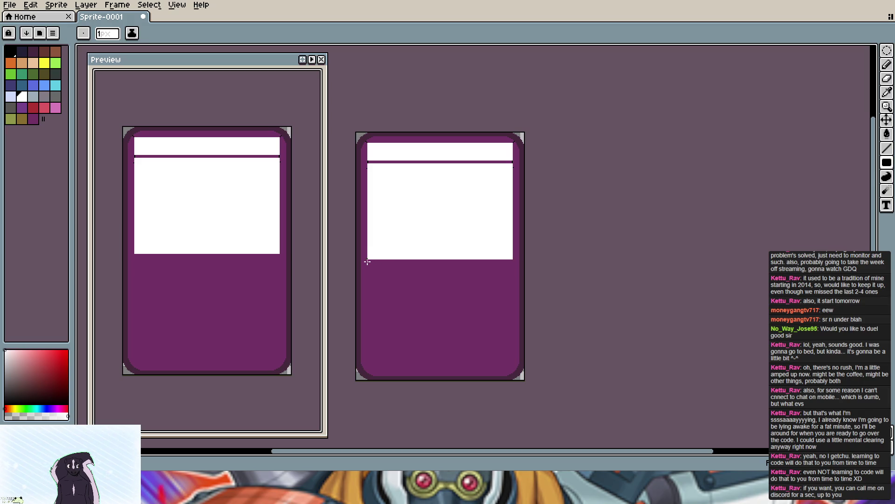
scroll(367, 262, "up", 4)
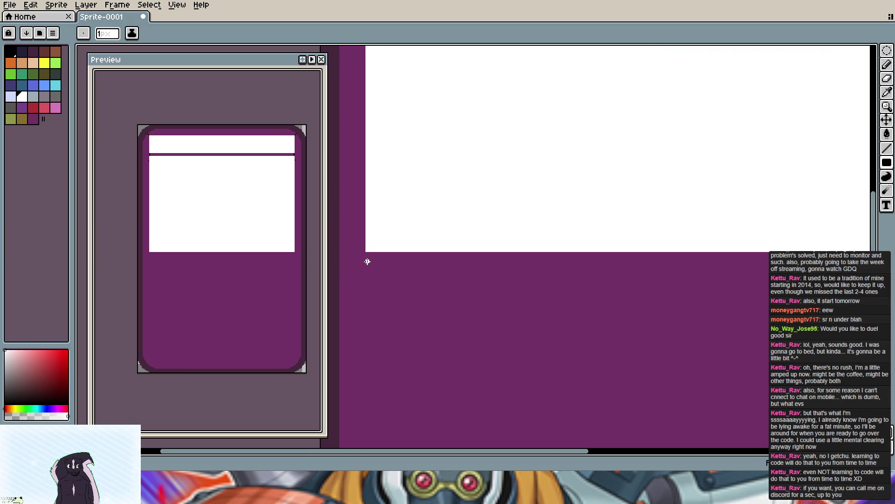
Step: Draw a short black guide mark below the art box's corner
key("x")
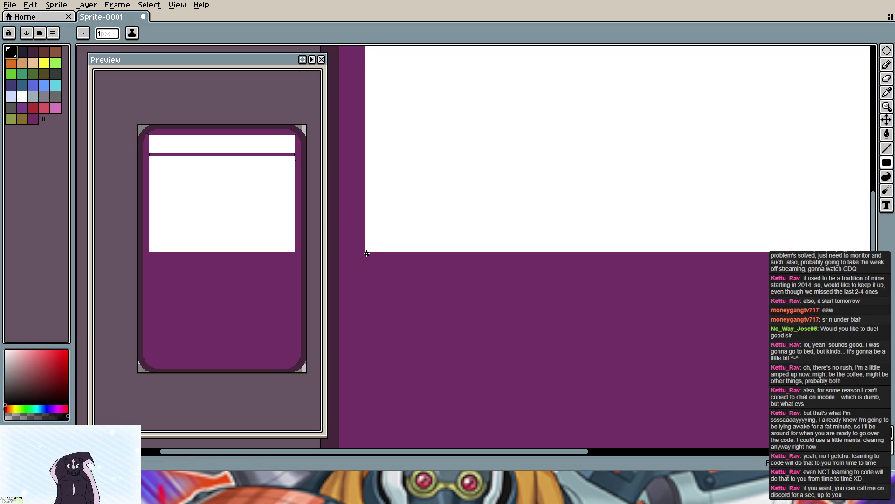
left_click_drag(367, 254, 367, 263)
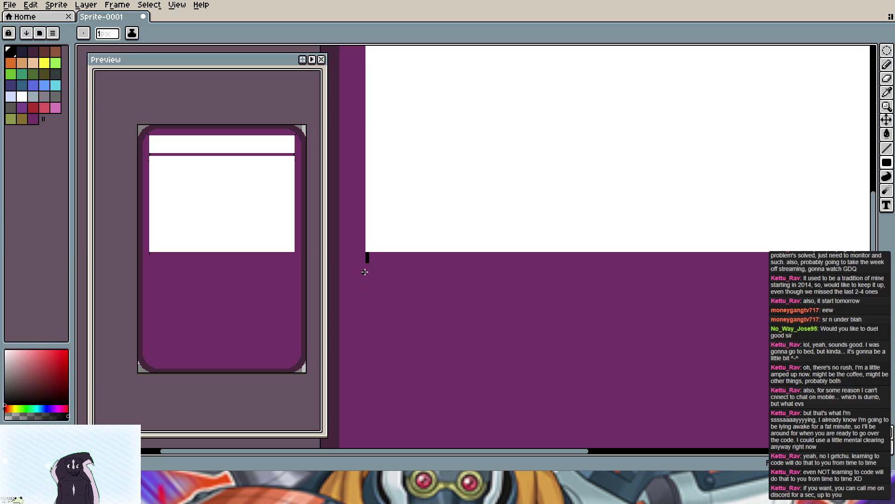
scroll(367, 279, "down", 1)
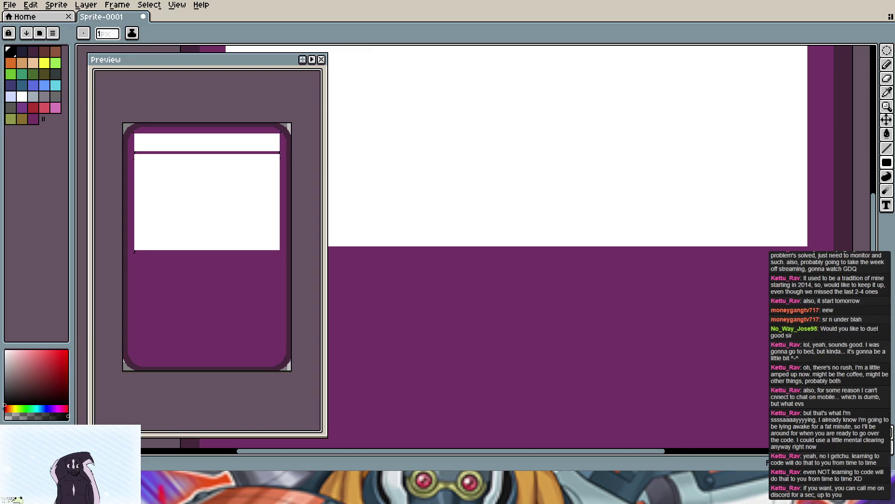
left_click_drag(367, 266, 677, 270)
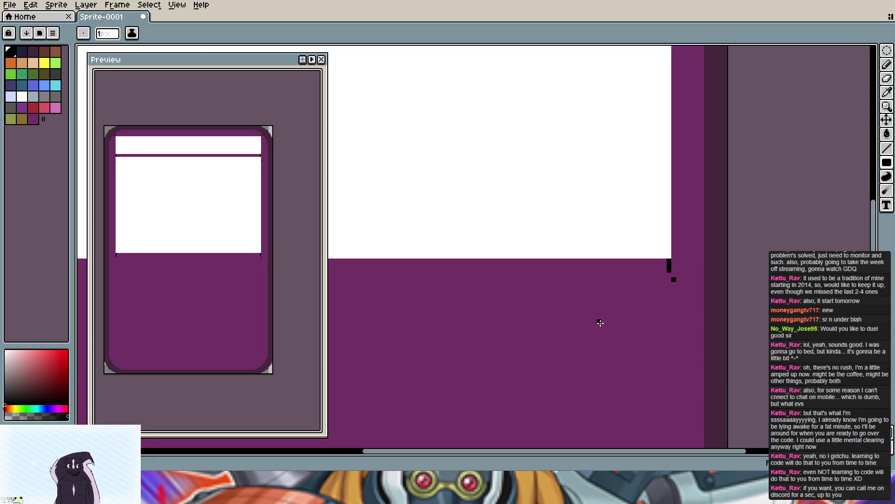
scroll(601, 322, "down", 1)
scroll(518, 327, "down", 1)
scroll(481, 324, "down", 1)
scroll(561, 252, "down", 1)
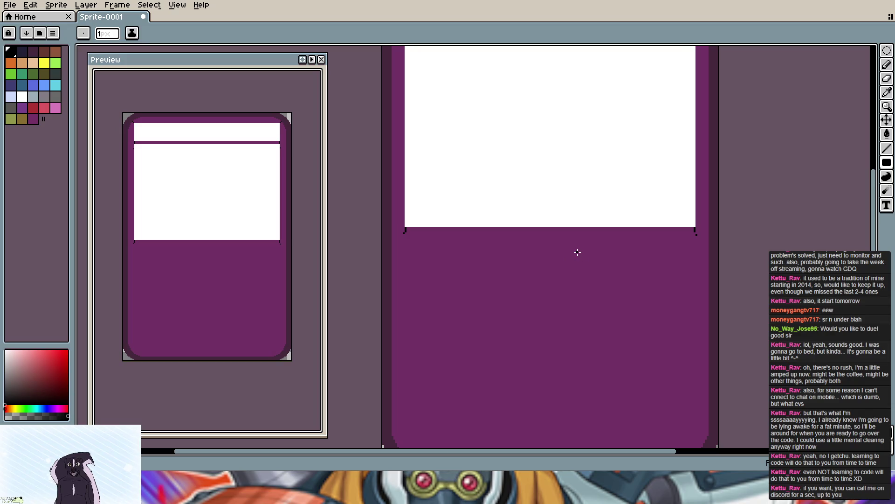
scroll(572, 258, "down", 1)
scroll(573, 258, "up", 3)
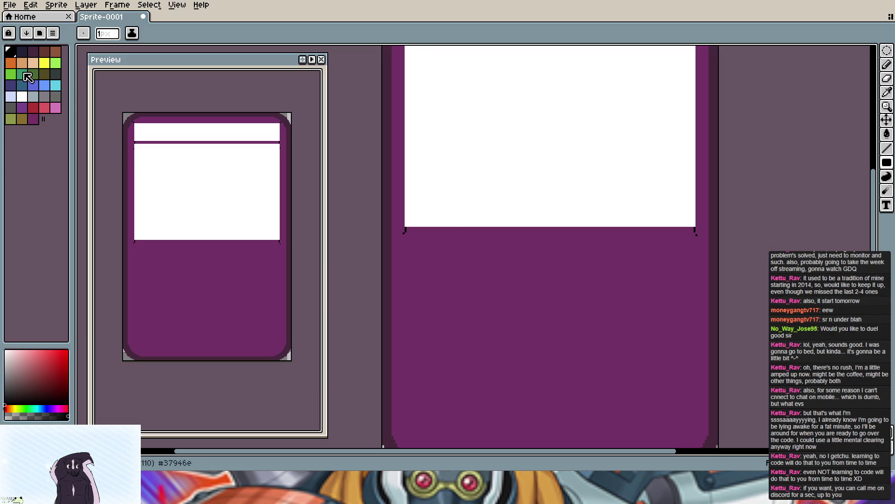
Step: Draw a thin white filled strip just below the art box
left_click(26, 100)
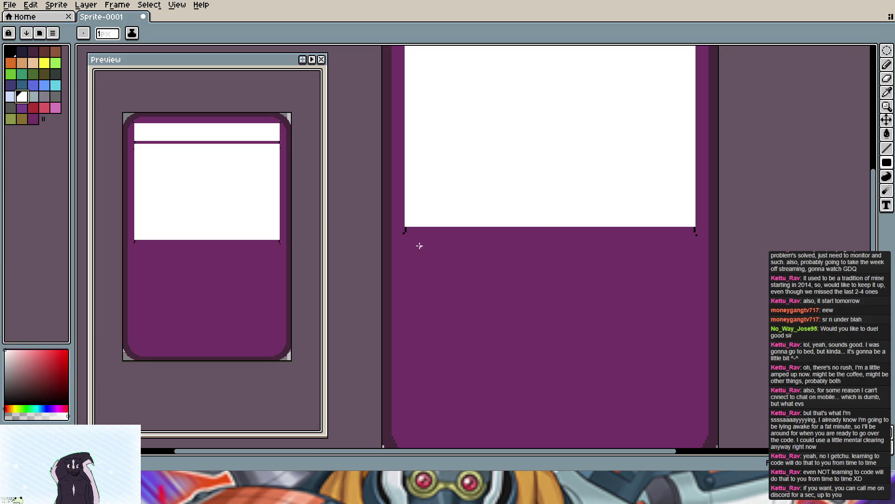
mouse_move(406, 234)
left_mouse_down()
mouse_move(696, 292)
mouse_move(695, 243)
mouse_move(694, 254)
left_mouse_up()
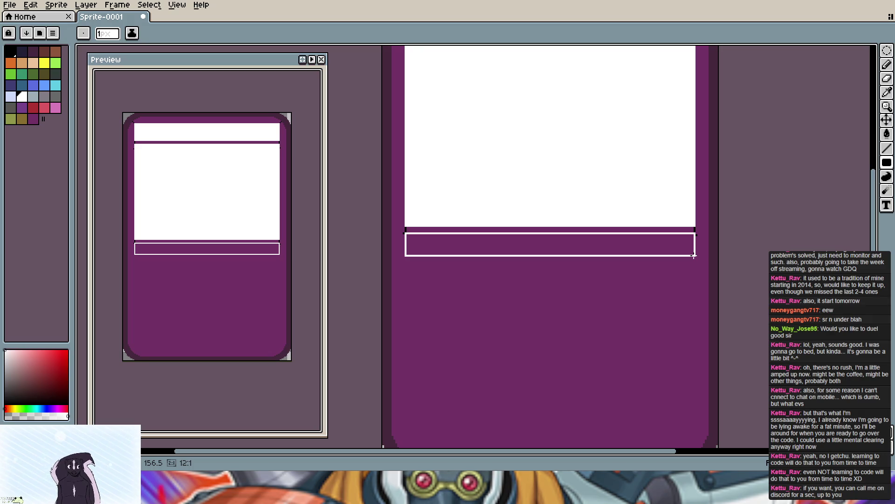
left_click_drag(694, 255, 694, 255)
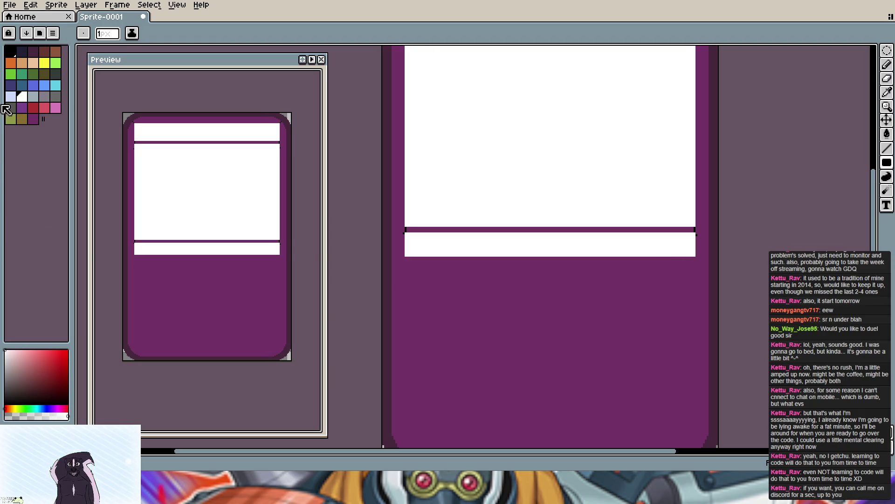
left_click(12, 53)
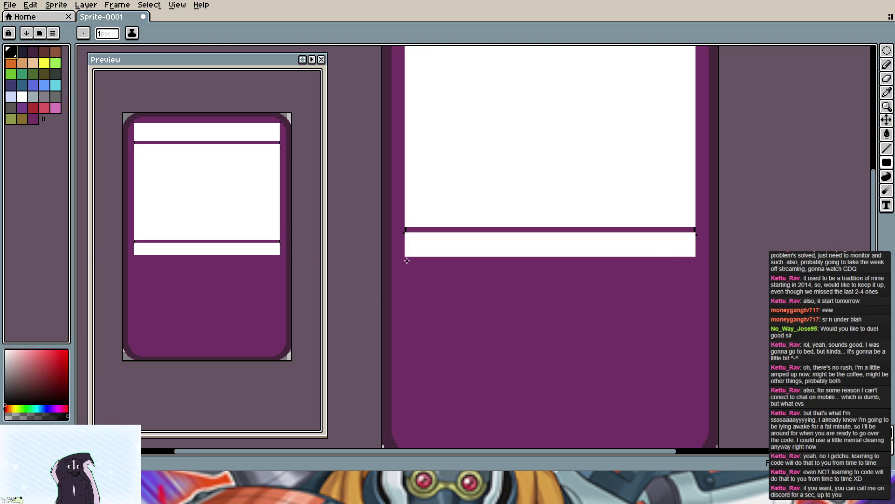
scroll(402, 257, "up", 1)
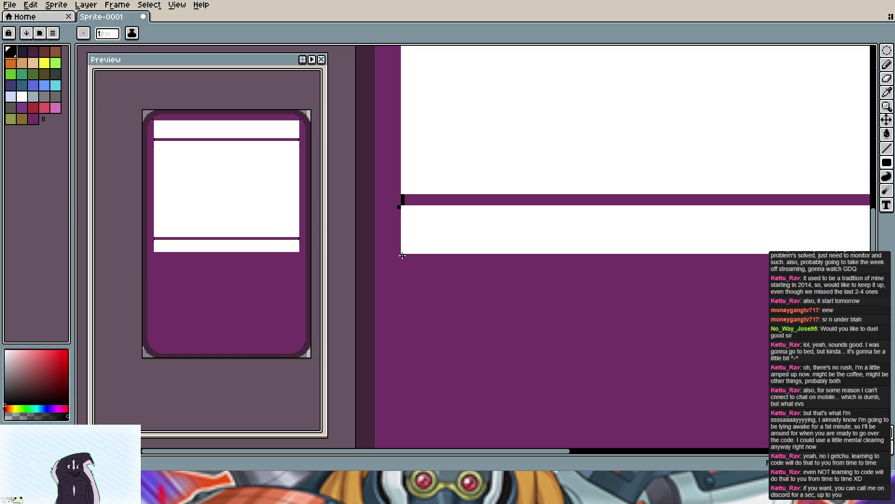
Step: Place a black guide pixel beside the strip, then make white the drawing colour with the whole card in view
left_click(402, 259)
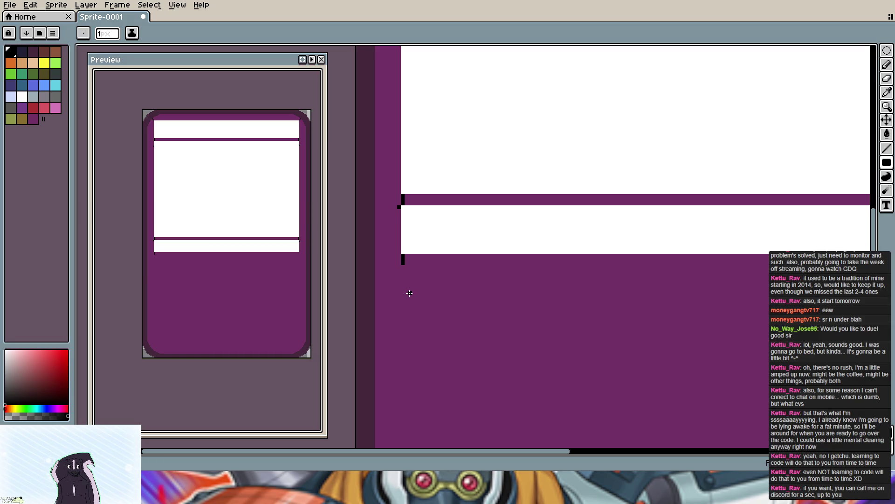
left_click(35, 54)
left_click(33, 119)
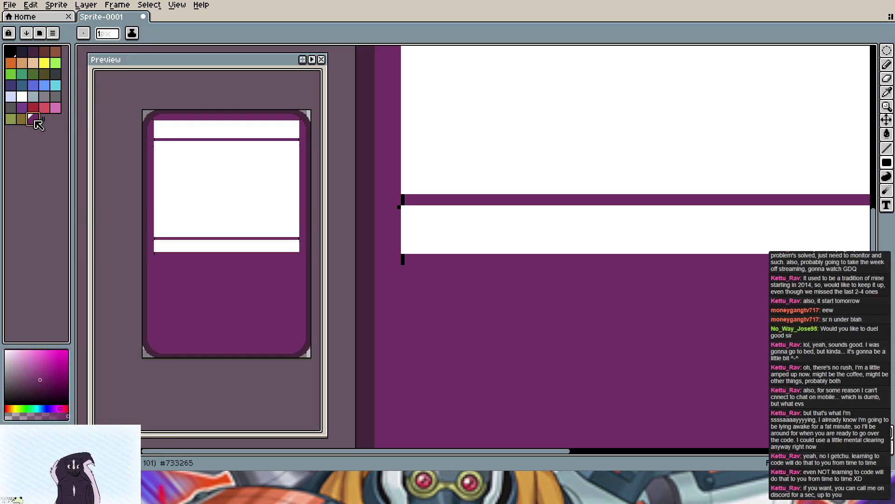
left_click(15, 55)
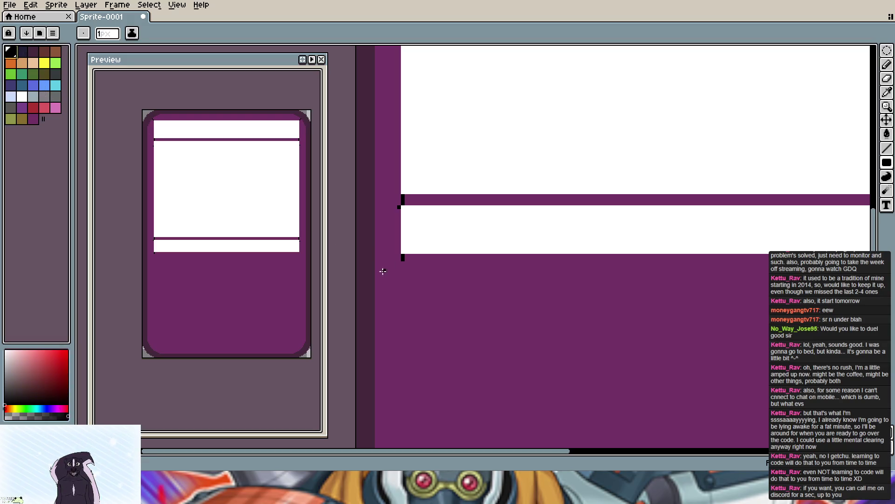
left_click_drag(601, 329, 423, 320)
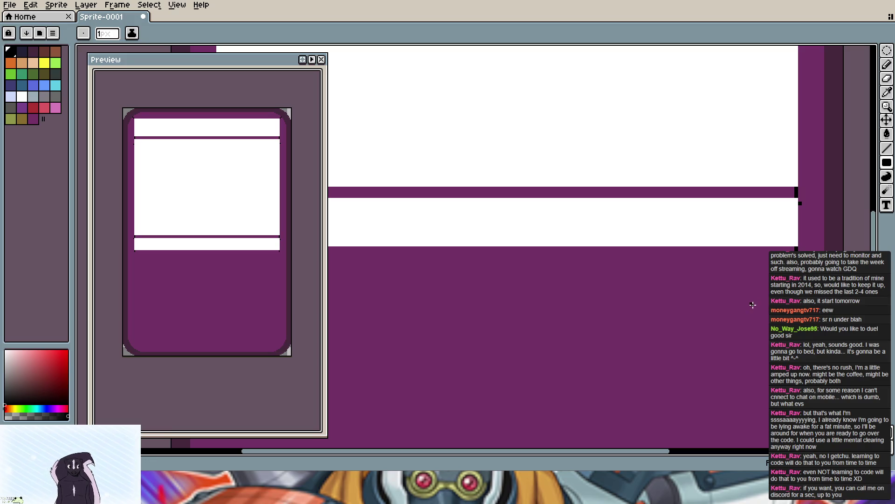
scroll(750, 306, "down", 1)
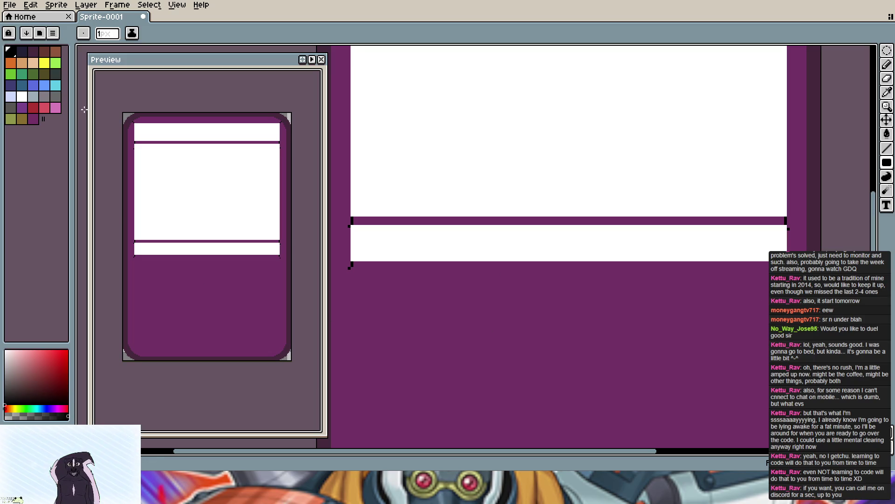
left_click(21, 97)
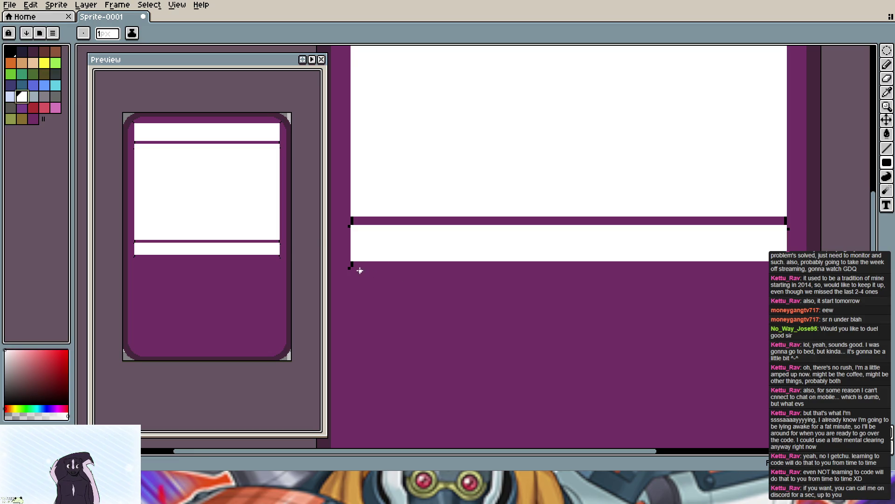
scroll(388, 306, "down", 1)
mouse_move(397, 311)
left_mouse_down()
mouse_move(439, 273)
mouse_move(488, 427)
left_mouse_up()
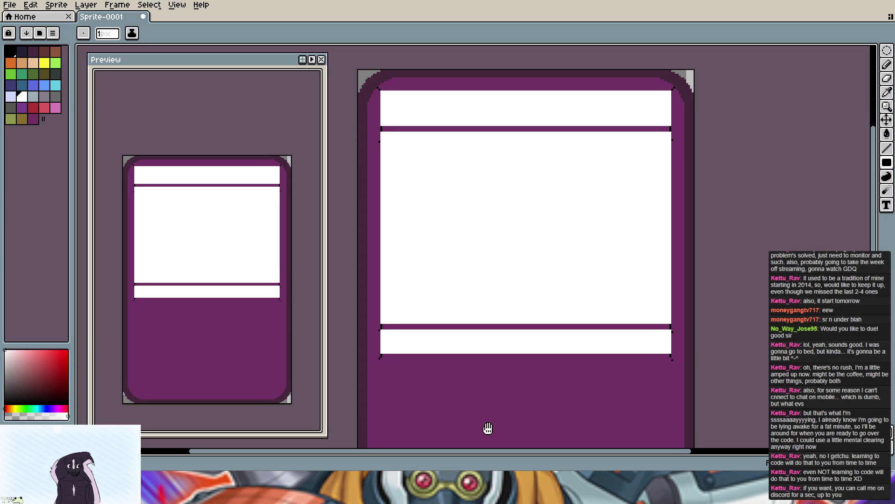
Step: Draw a short black vertical mark on the card's top border near the top-left corner
left_click(10, 58)
mouse_move(413, 119)
left_mouse_down()
mouse_move(470, 242)
mouse_move(609, 252)
left_mouse_up()
scroll(471, 242, "up", 2)
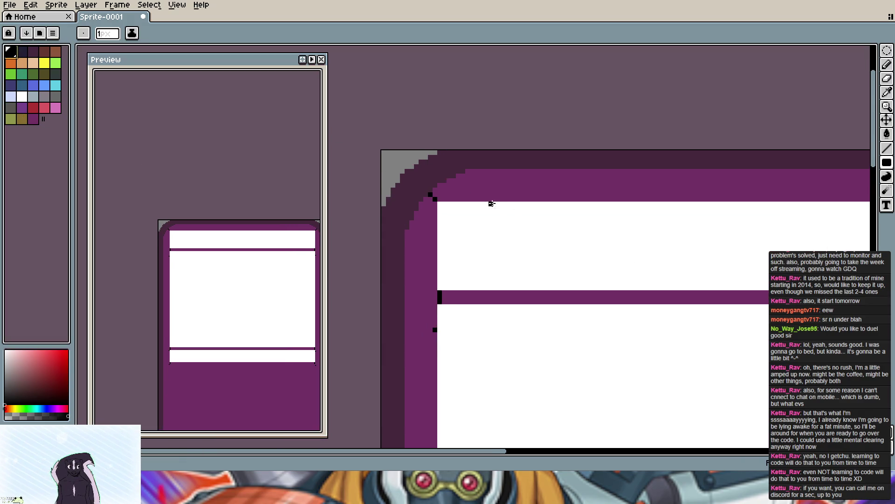
left_click_drag(473, 197, 473, 171)
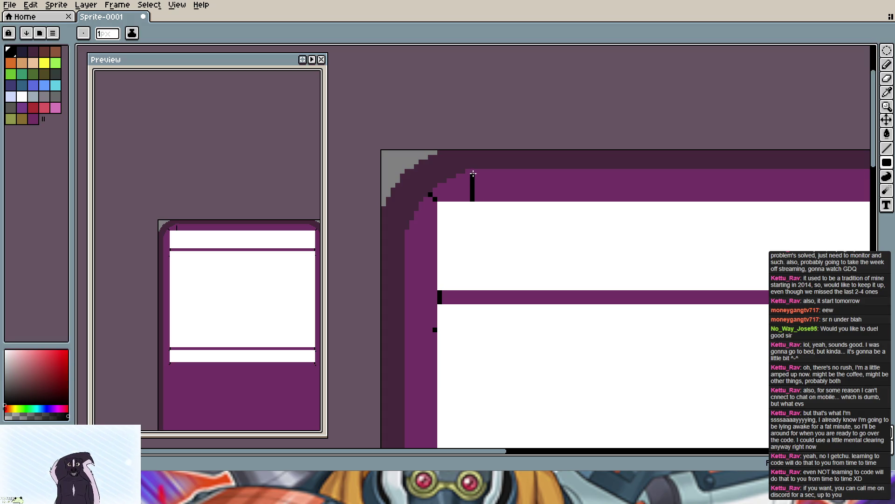
scroll(475, 203, "up", 5)
Step: Draw a short black vertical mark on the bottom border near the bottom-left corner
mouse_move(475, 202)
left_mouse_down()
mouse_move(602, 67)
mouse_move(567, 274)
mouse_move(520, 136)
left_mouse_up()
left_click_drag(513, 372, 524, 146)
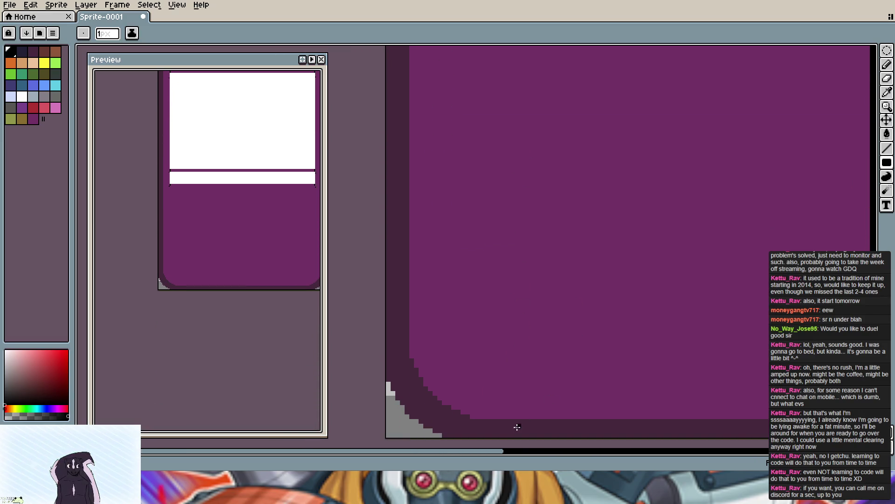
left_click(486, 411)
left_click_drag(486, 407, 487, 386)
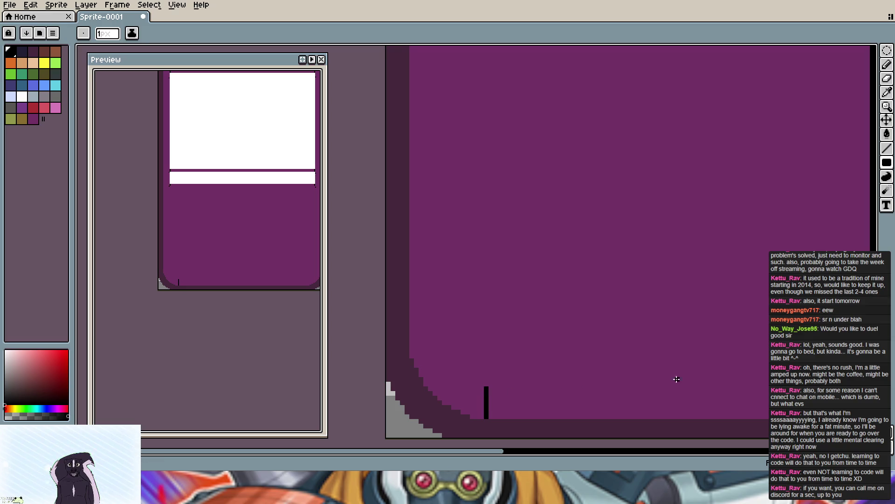
left_click_drag(739, 378, 609, 366)
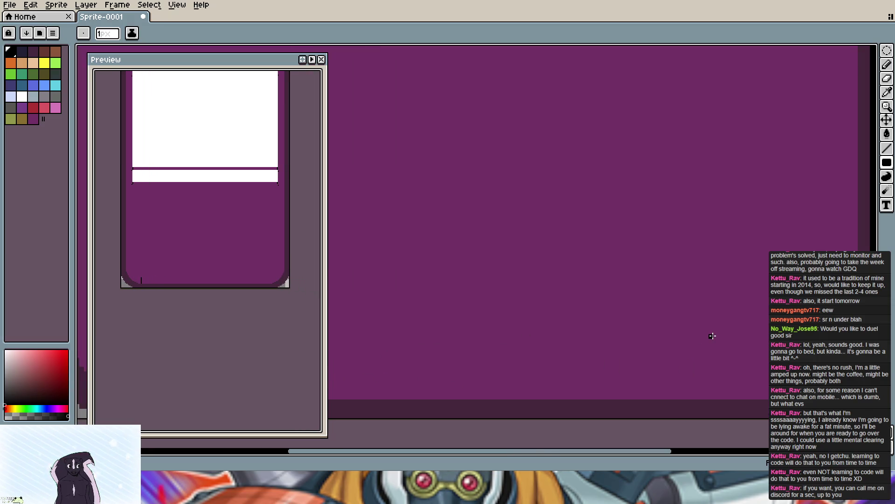
left_click_drag(710, 336, 569, 326)
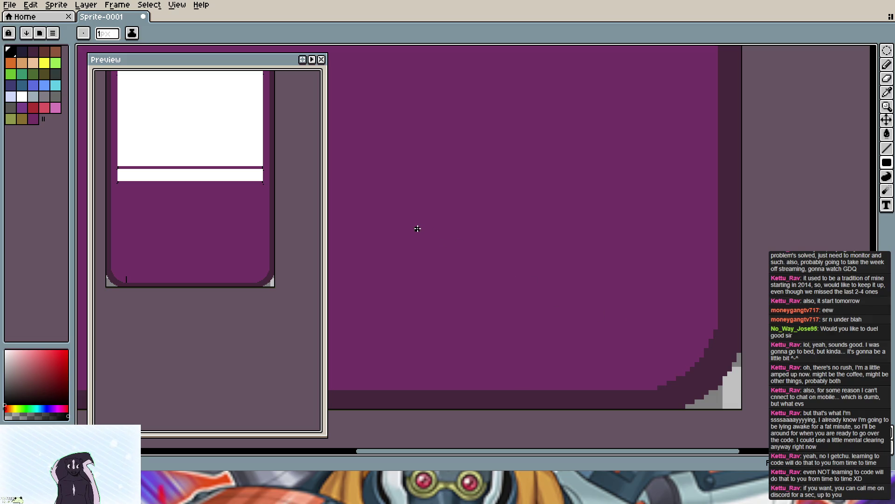
left_click_drag(418, 230, 507, 315)
scroll(508, 315, "down", 1)
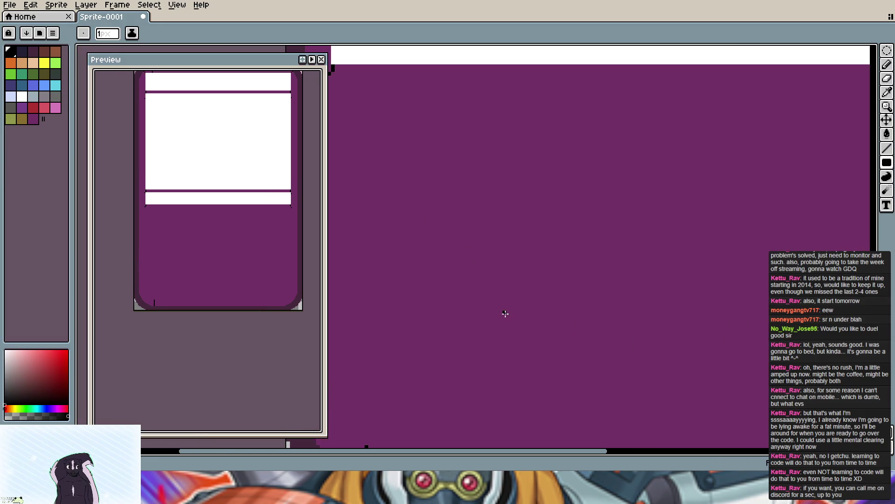
scroll(505, 310, "down", 1)
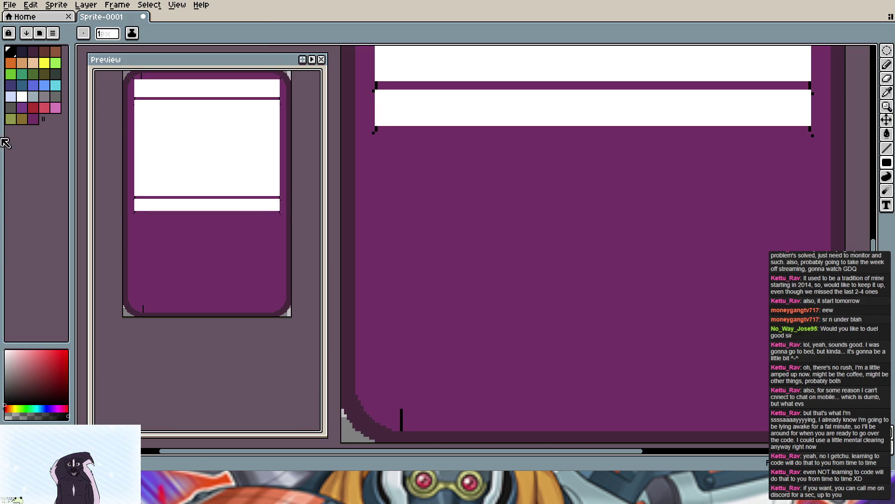
left_click(25, 100)
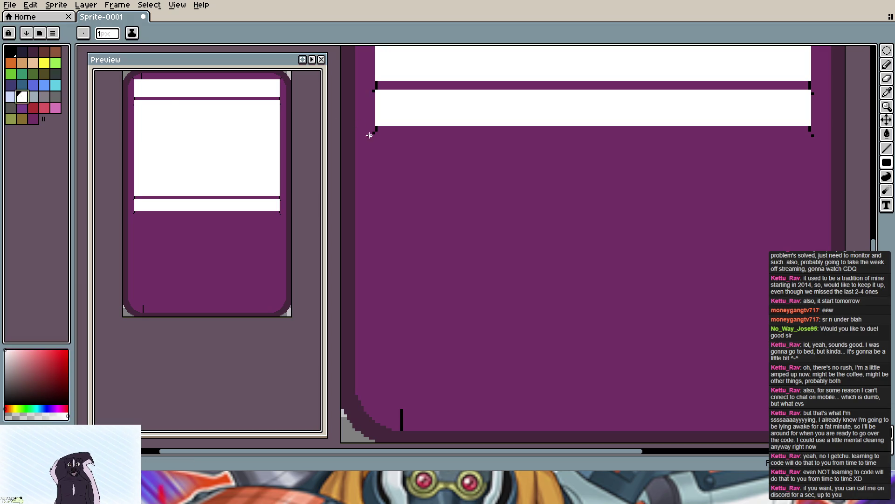
Step: Draw a large white filled rectangle across the card's lower purple area
mouse_move(378, 133)
left_mouse_down()
mouse_move(390, 269)
mouse_move(547, 409)
left_mouse_up()
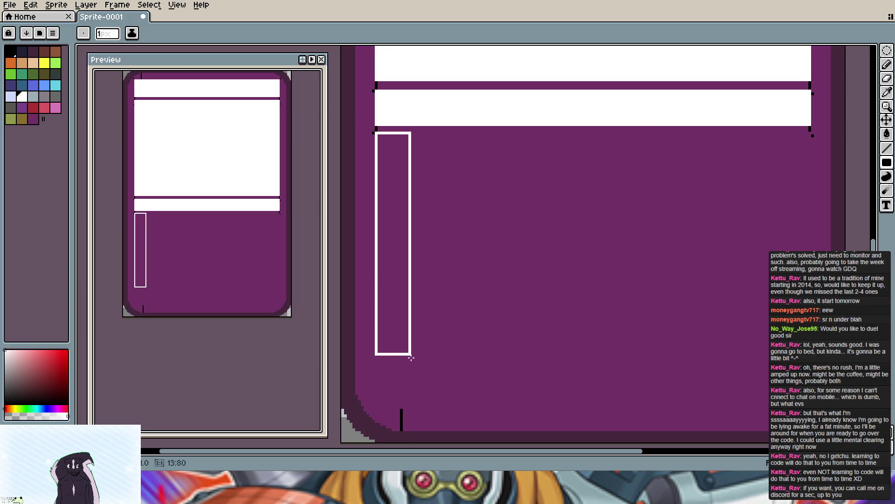
left_click_drag(774, 404, 810, 410)
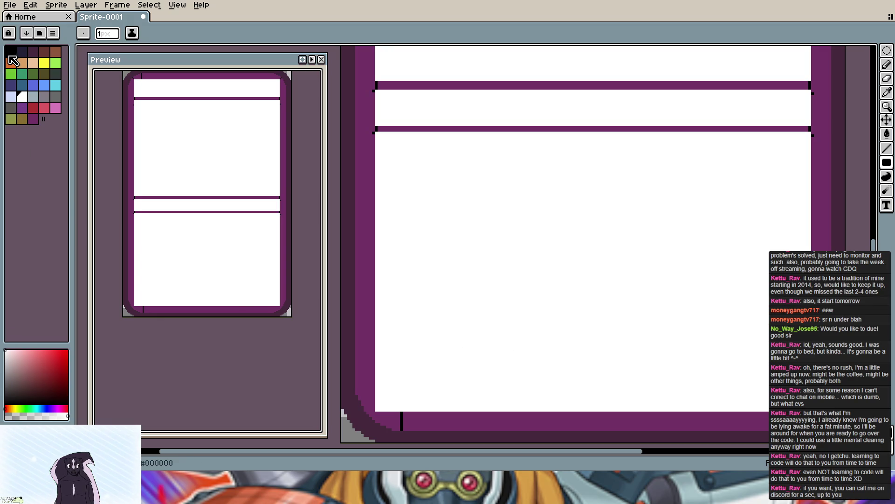
left_click_drag(483, 326, 506, 293)
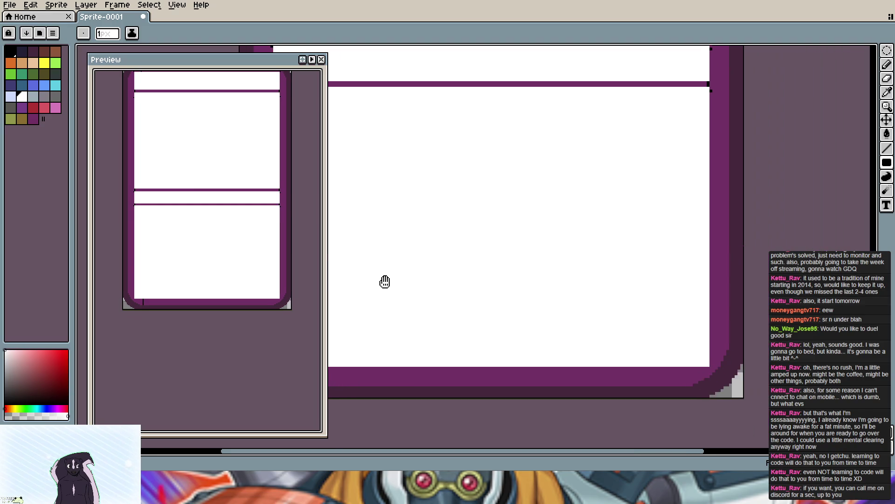
Step: Make purple the drawing colour and pan around the card's borders
left_click(32, 118)
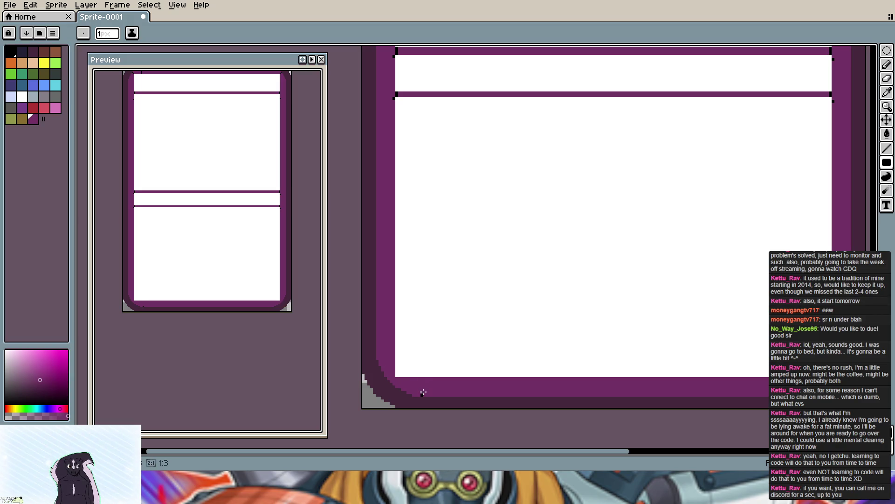
left_click_drag(467, 149, 454, 336)
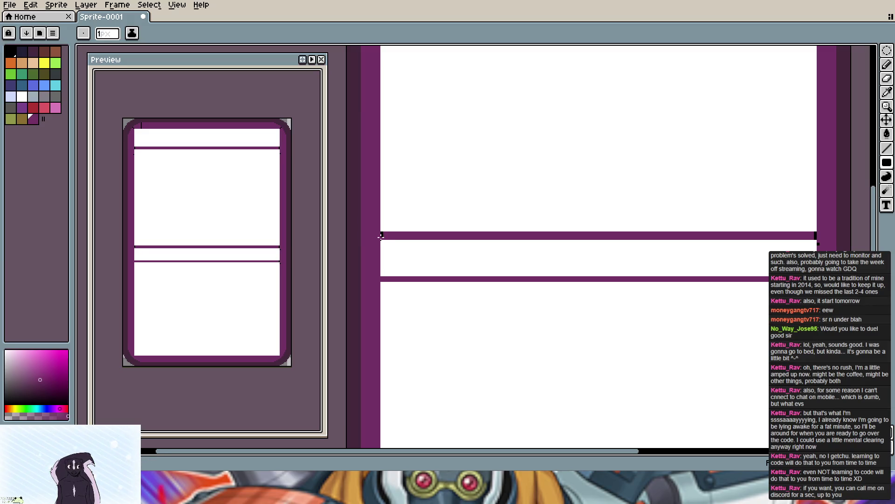
left_click_drag(571, 250, 370, 250)
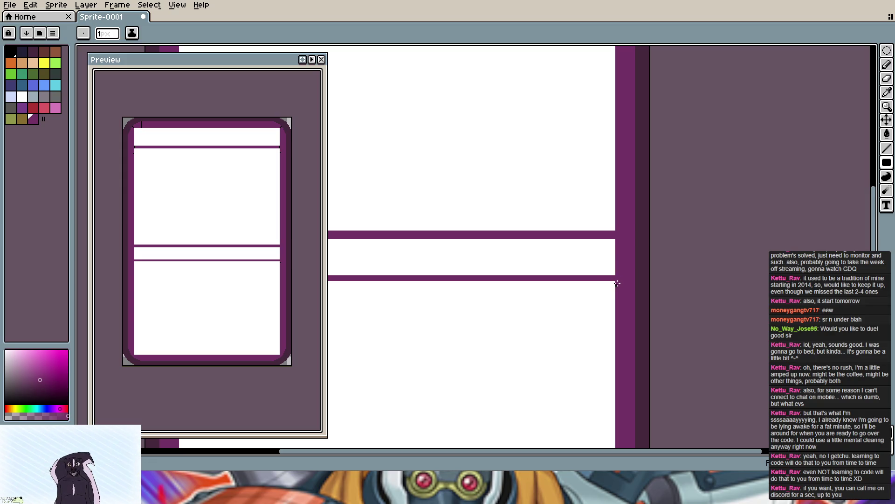
left_click_drag(485, 209, 521, 251)
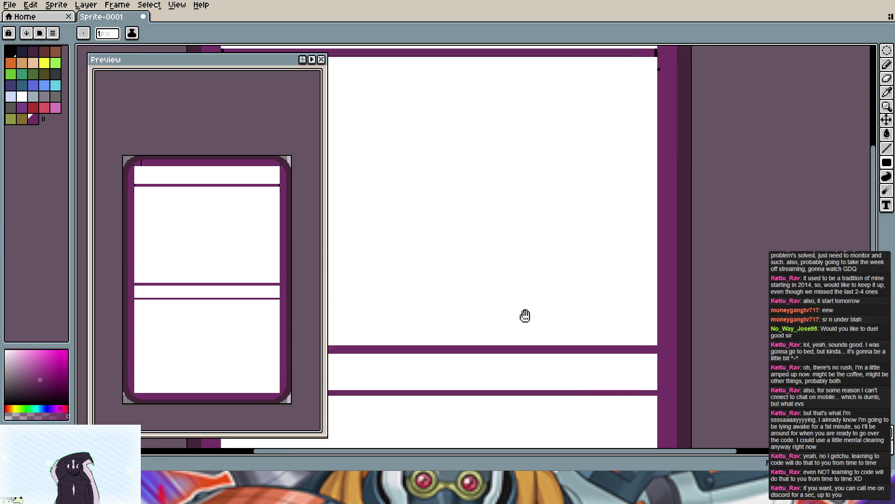
left_click_drag(588, 212, 515, 294)
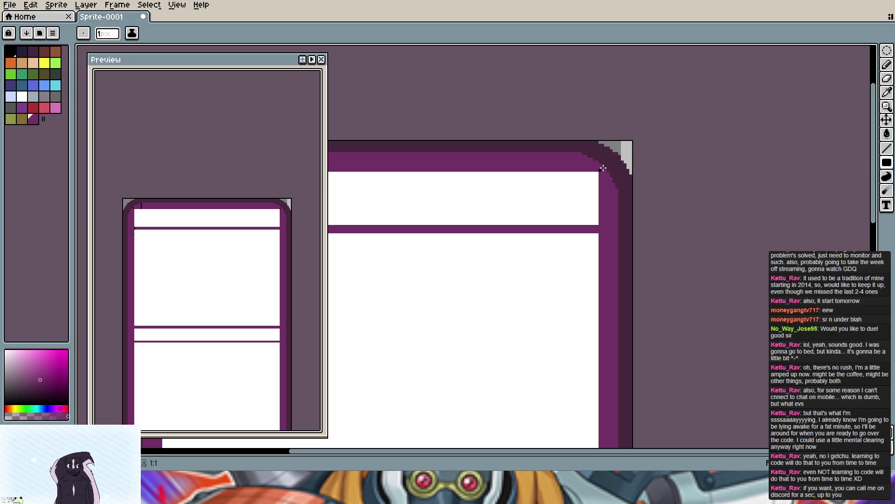
left_click_drag(442, 146, 744, 144)
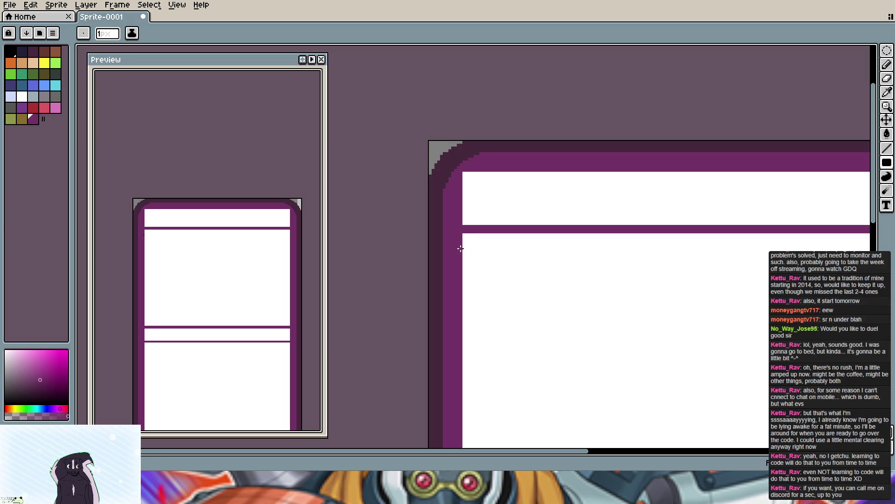
scroll(706, 285, "down", 3)
scroll(686, 280, "up", 1)
scroll(692, 287, "up", 1)
middle_click(745, 311)
scroll(581, 175, "up", 1)
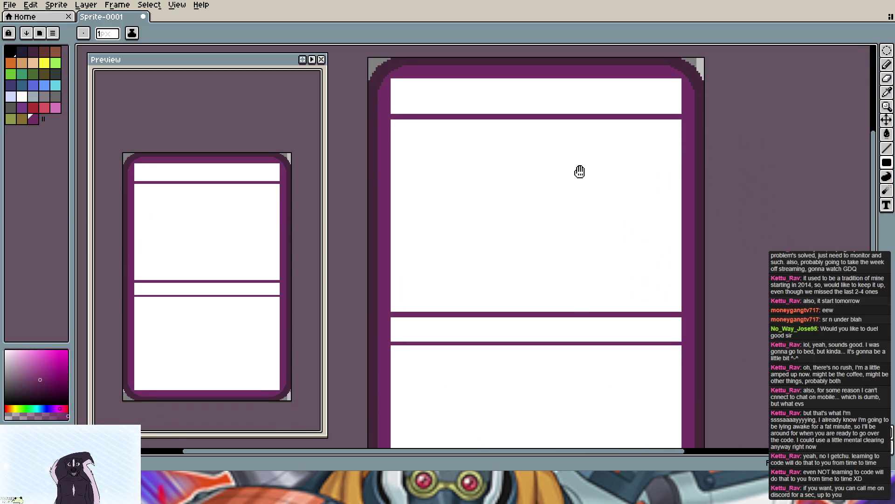
scroll(581, 175, "down", 2)
mouse_move(517, 177)
left_mouse_down()
mouse_move(586, 207)
mouse_move(537, 224)
left_mouse_up()
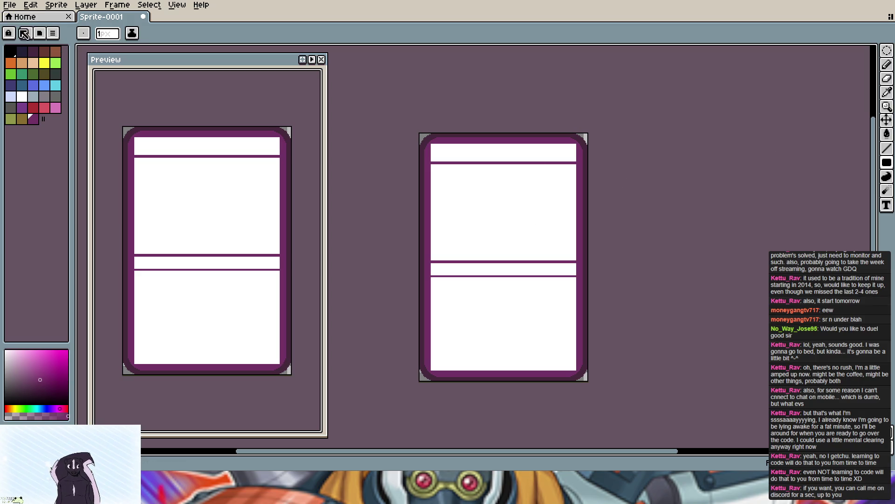
Step: Bring up the file commands to save the card template as Card_Layout
left_click(11, 4)
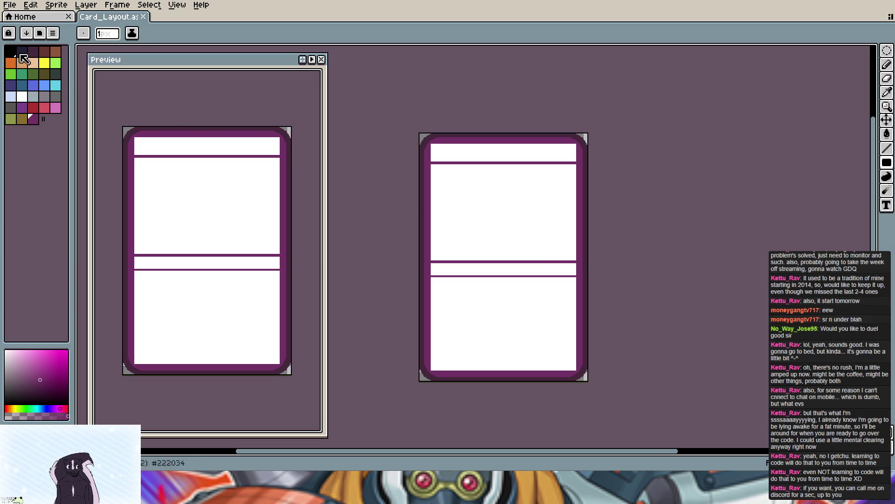
scroll(557, 271, "up", 3)
scroll(557, 270, "down", 3)
scroll(557, 270, "up", 3)
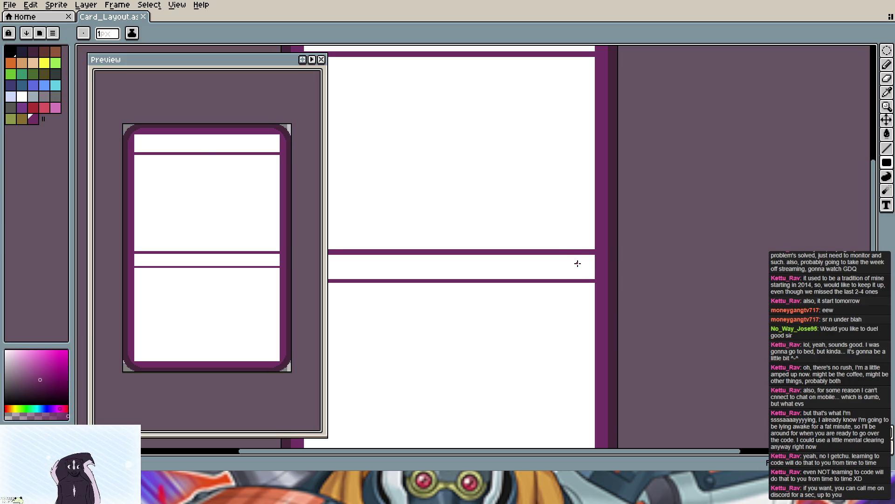
middle_click(442, 265)
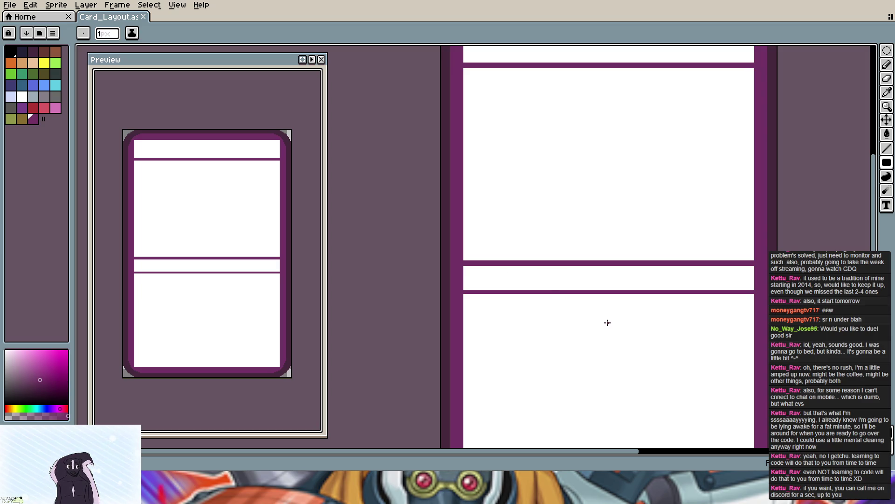
mouse_move(601, 322)
left_mouse_down()
mouse_move(487, 309)
mouse_move(427, 259)
left_mouse_up()
scroll(382, 315, "up", 1)
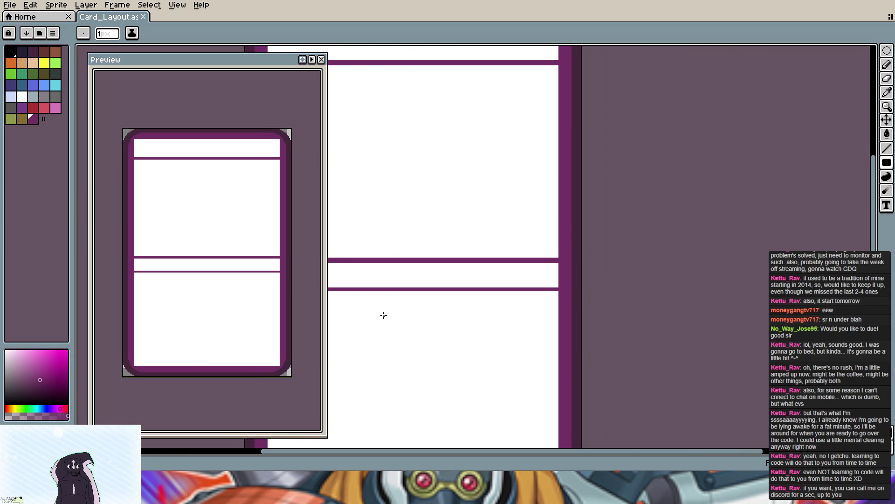
scroll(537, 272, "up", 1)
scroll(537, 272, "up", 1)
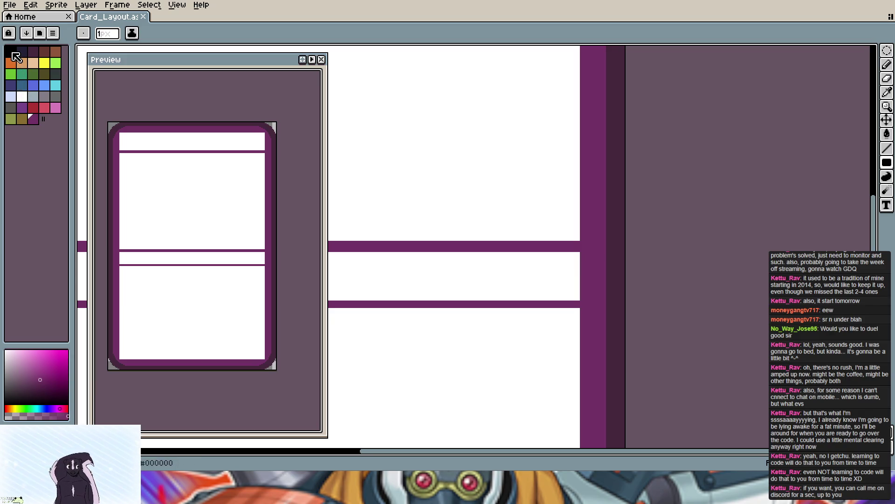
left_click(10, 53)
mouse_move(887, 162)
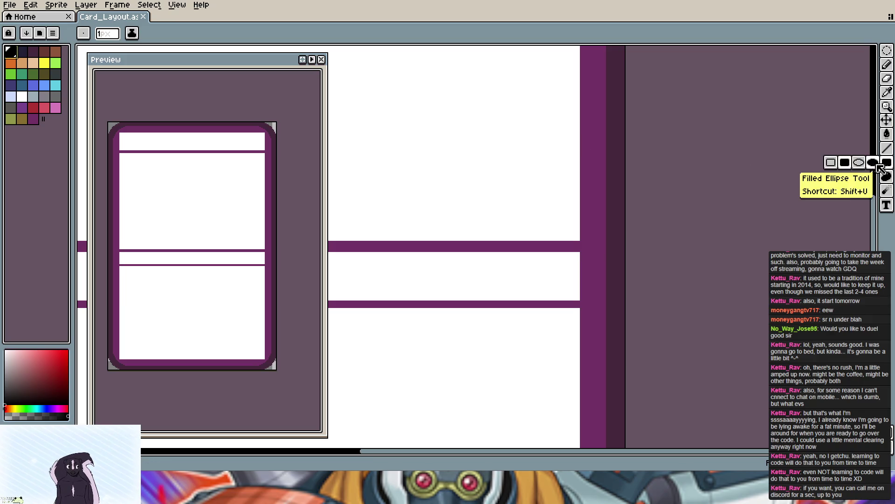
left_click(832, 164)
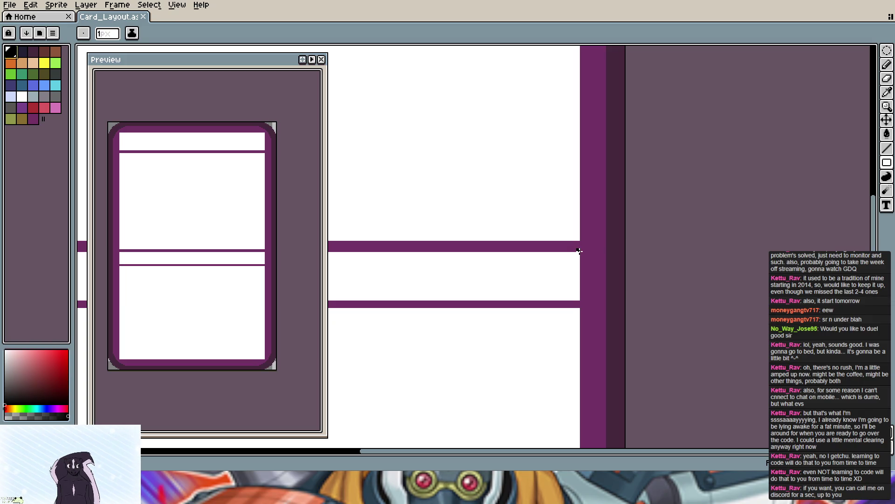
left_click_drag(582, 251, 544, 268)
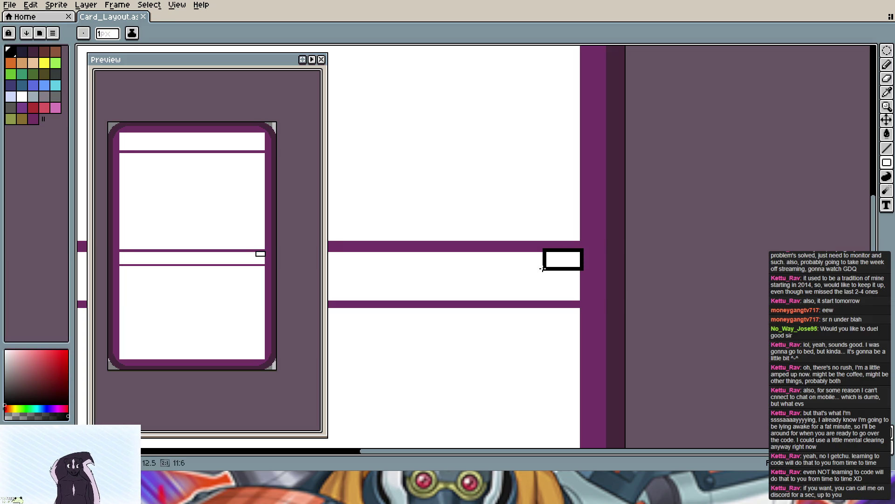
mouse_move(543, 269)
left_mouse_down()
mouse_move(533, 300)
mouse_move(483, 302)
left_mouse_up()
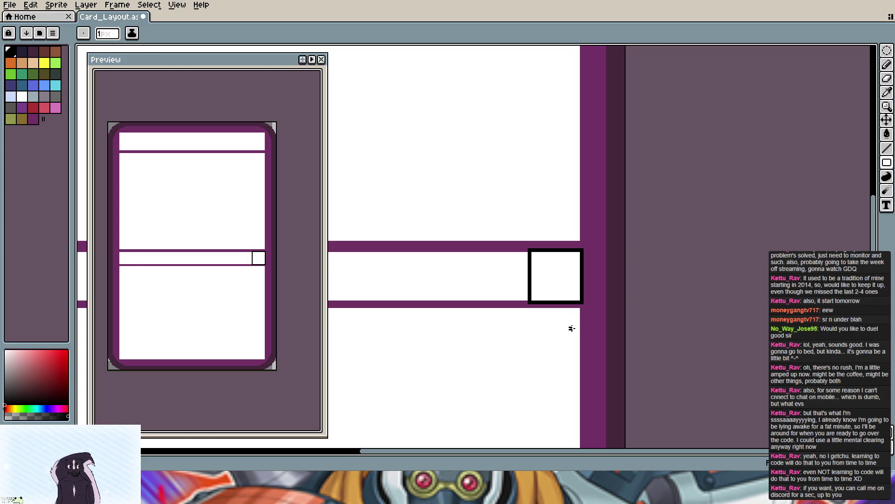
scroll(571, 328, "down", 2)
scroll(571, 329, "down", 1)
scroll(531, 321, "up", 2)
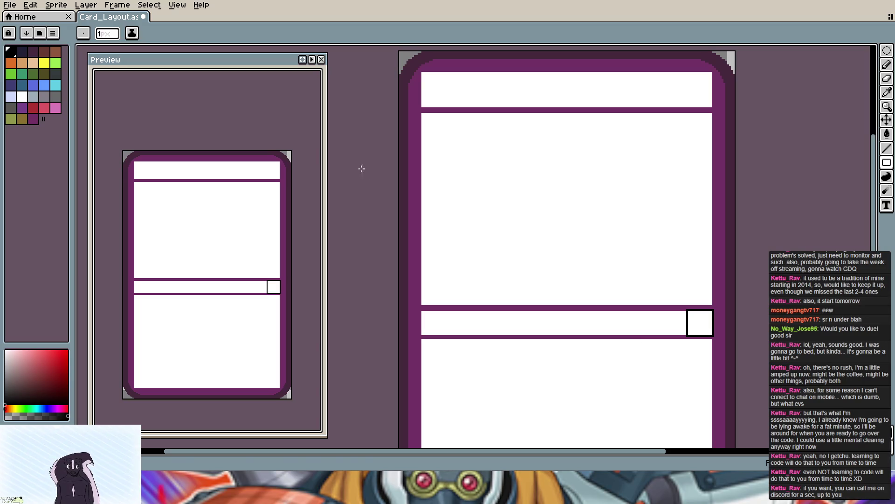
left_click(10, 5)
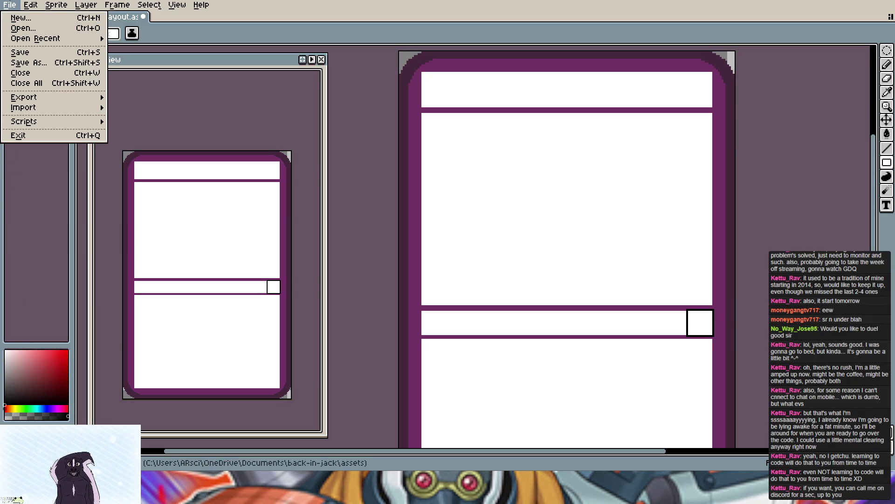
Step: Save the card layout and export it as Card_Layout.png
left_click(15, 11)
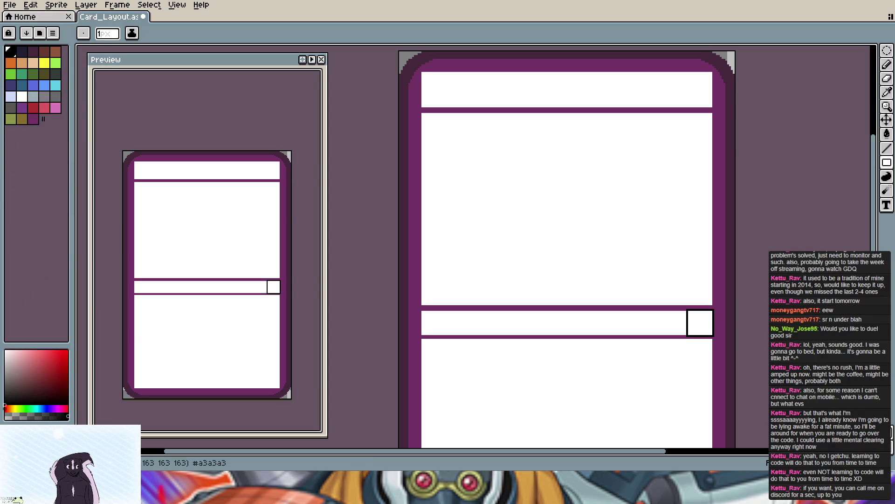
left_click(10, 5)
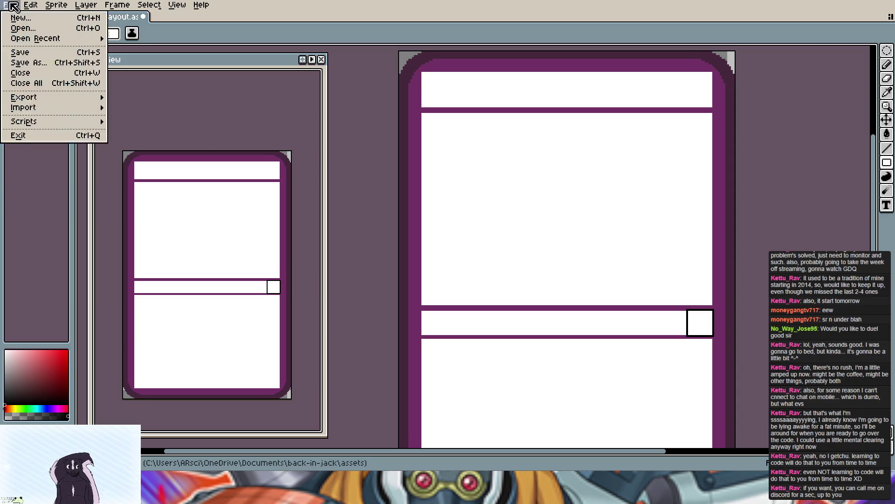
left_click(20, 55)
left_click(11, 5)
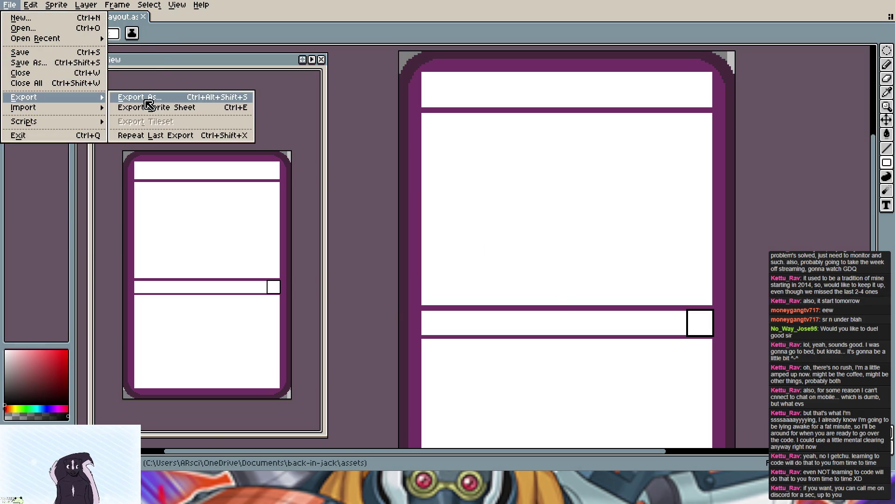
left_click(139, 97)
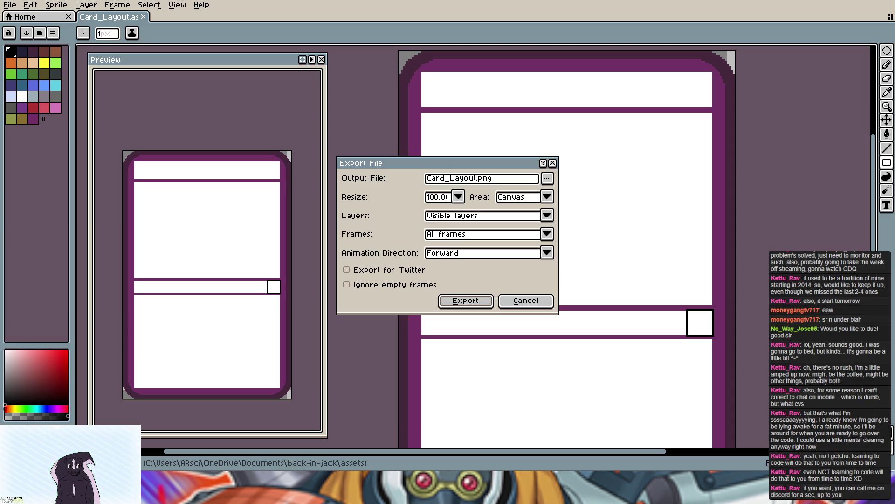
left_click(468, 300)
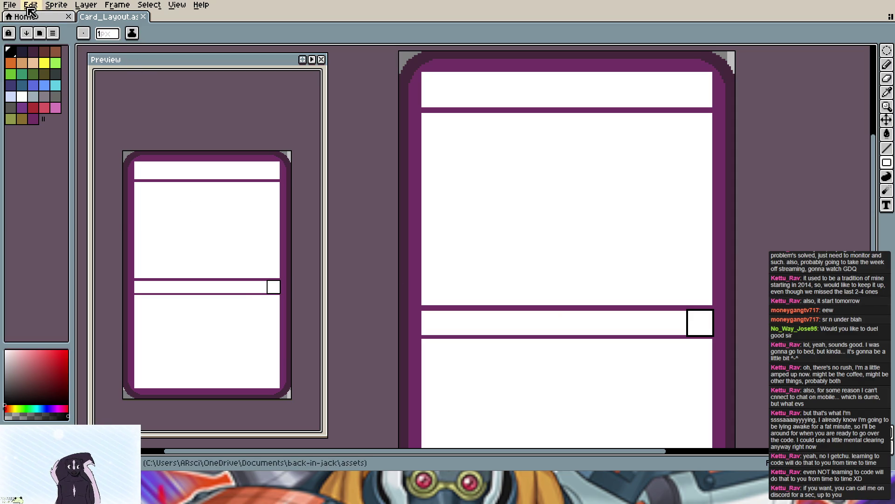
Step: Start creating a new sprite from the file commands
left_click(10, 4)
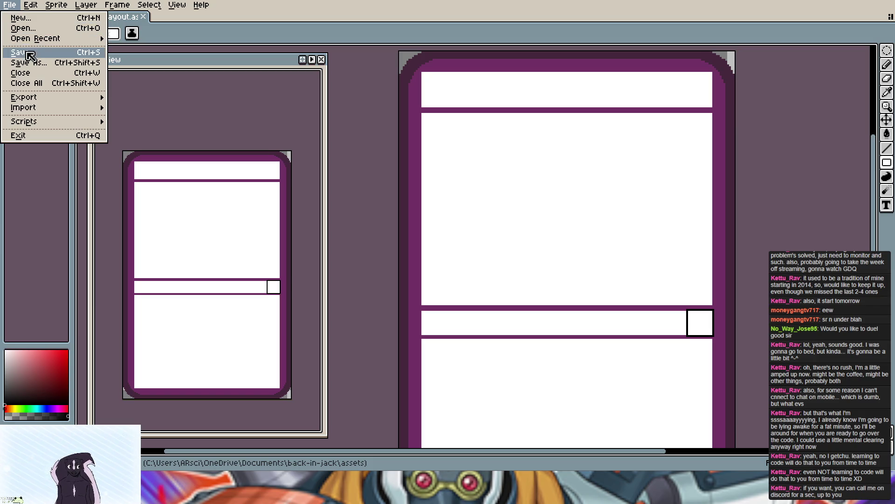
left_click(21, 18)
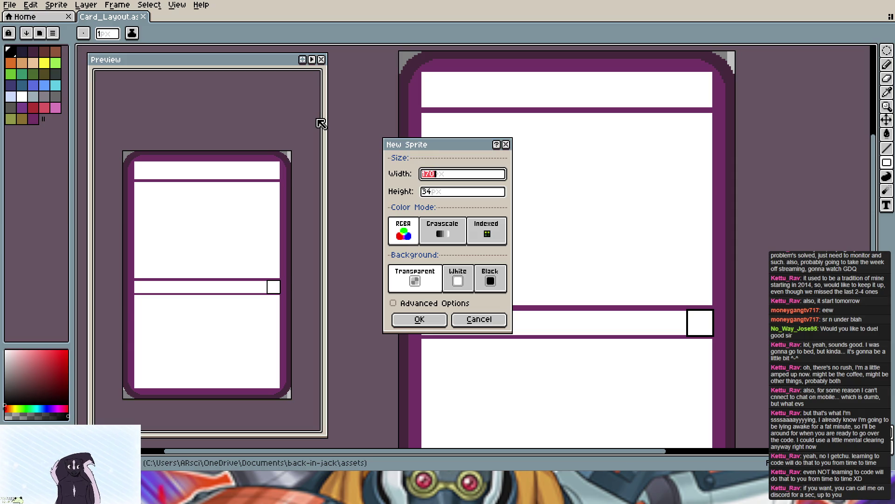
key("BackSpace")
left_click(429, 192)
type("4")
key("BackSpace")
key("BackSpace")
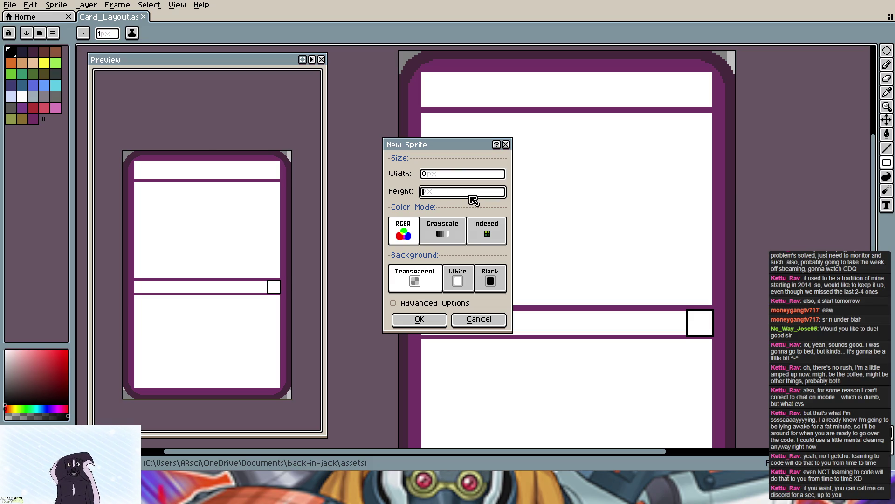
left_click(507, 144)
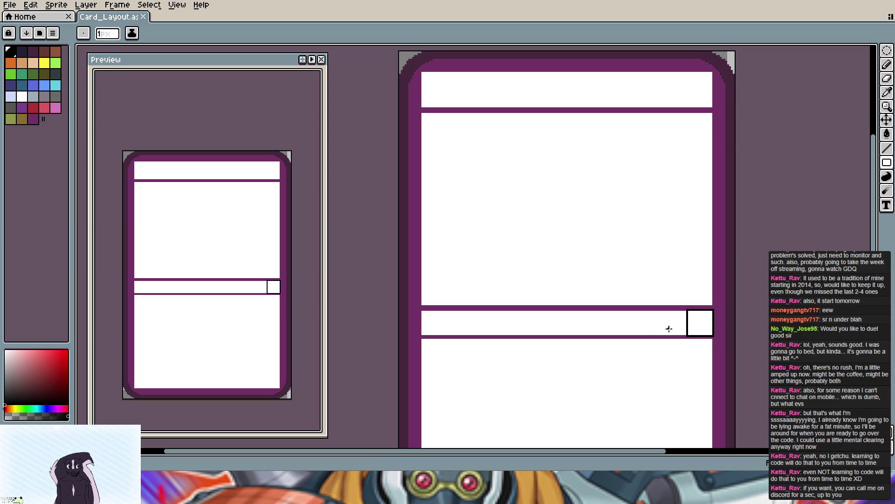
Step: Pan the card view left and up so the whole layout shows
left_click_drag(669, 329, 464, 311)
scroll(464, 311, "up", 2)
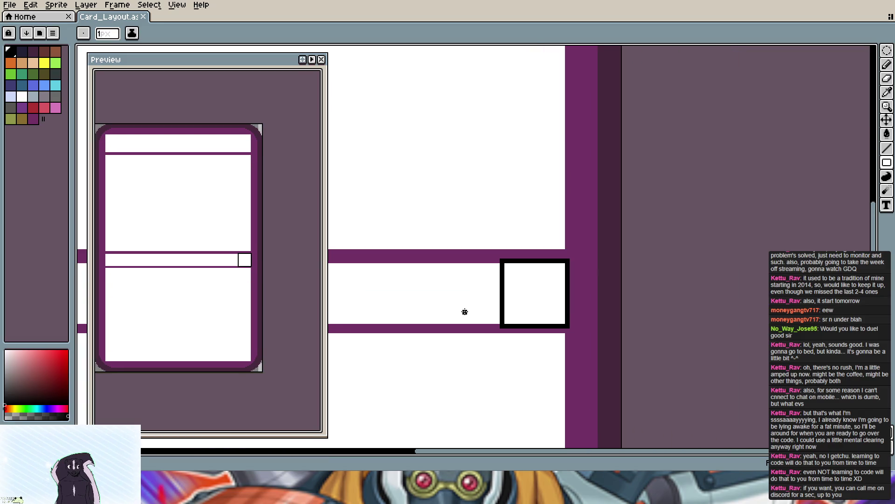
scroll(464, 312, "up", 1)
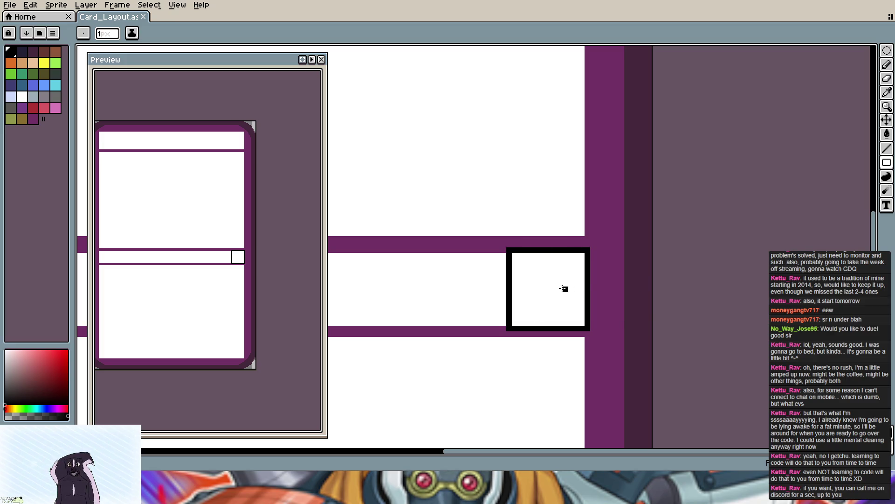
scroll(497, 266, "down", 1)
scroll(497, 267, "down", 1)
scroll(428, 249, "down", 1)
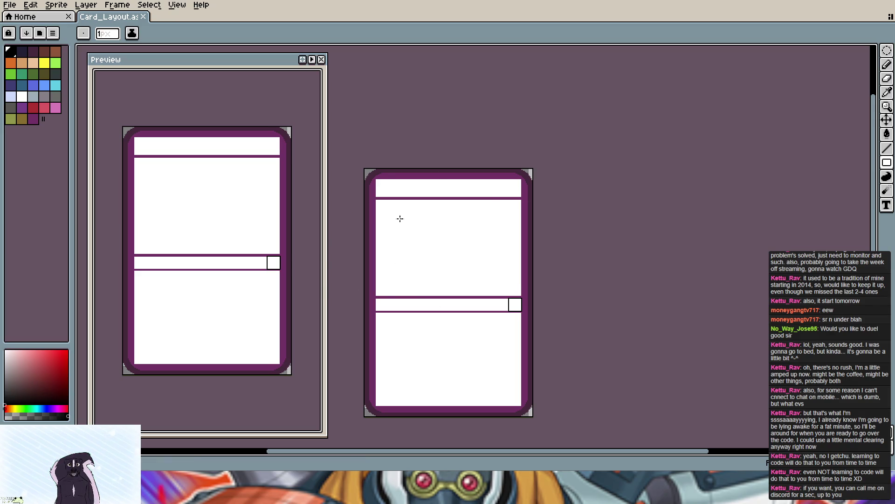
scroll(434, 237, "up", 2)
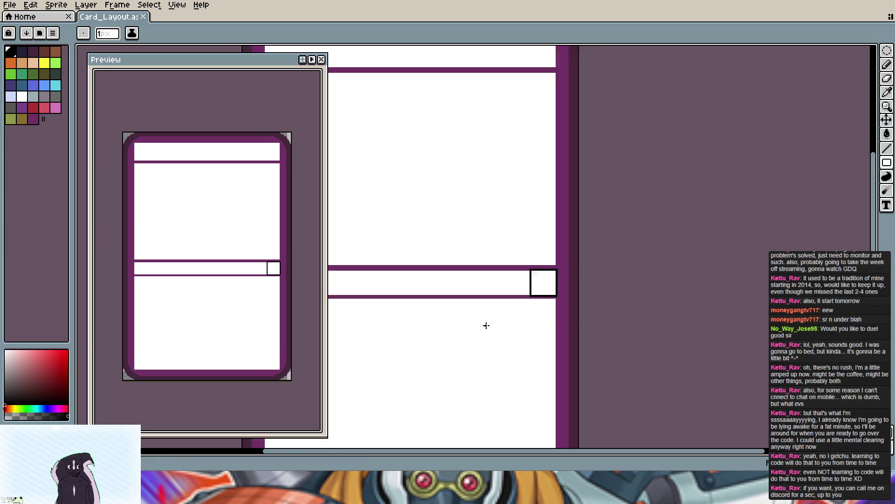
scroll(483, 322, "up", 1)
Step: Pan the canvas to bring the card's small square box into view
mouse_move(490, 318)
left_mouse_down()
mouse_move(558, 263)
mouse_move(433, 287)
left_mouse_up()
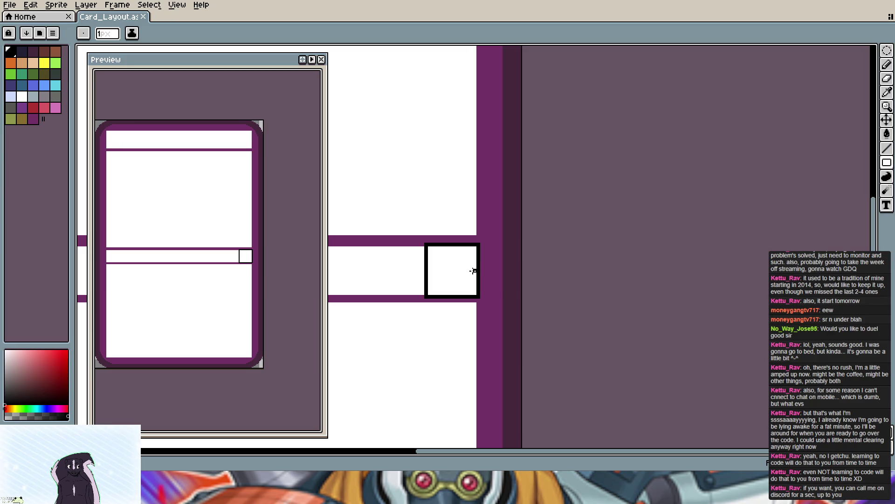
Step: Reopen the file commands a few times and start creating a new sprite
left_click(10, 5)
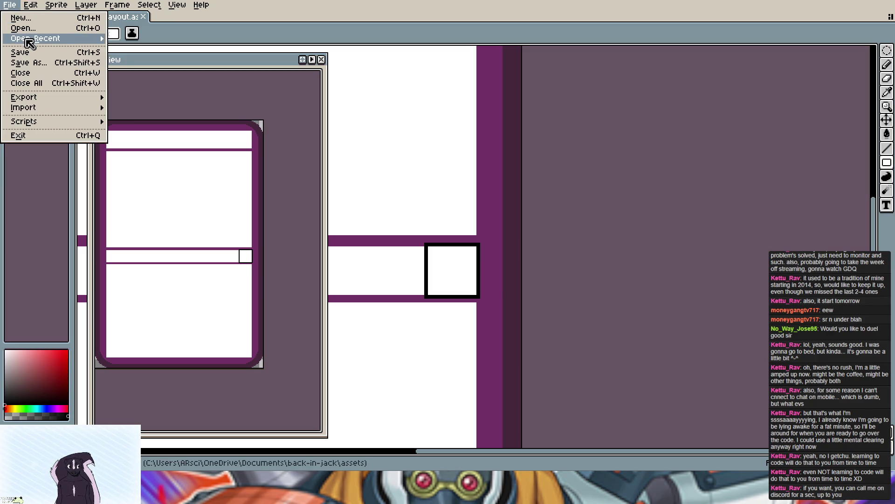
left_click(23, 7)
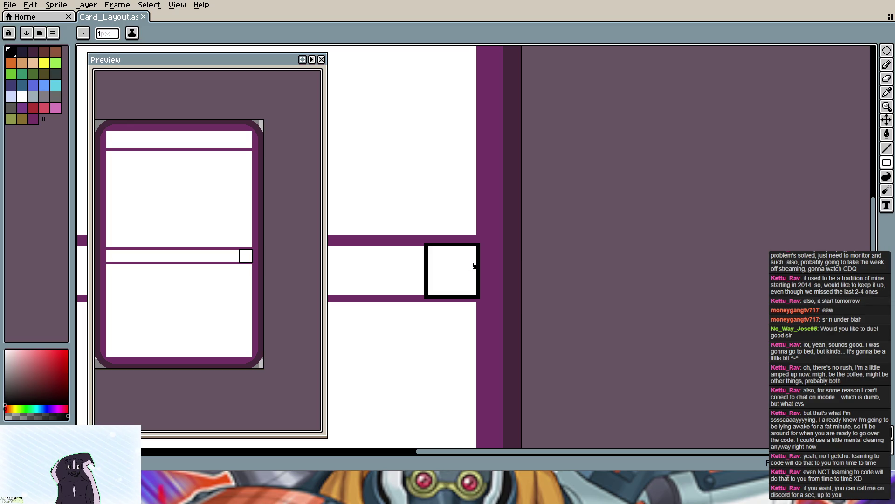
left_click(15, 7)
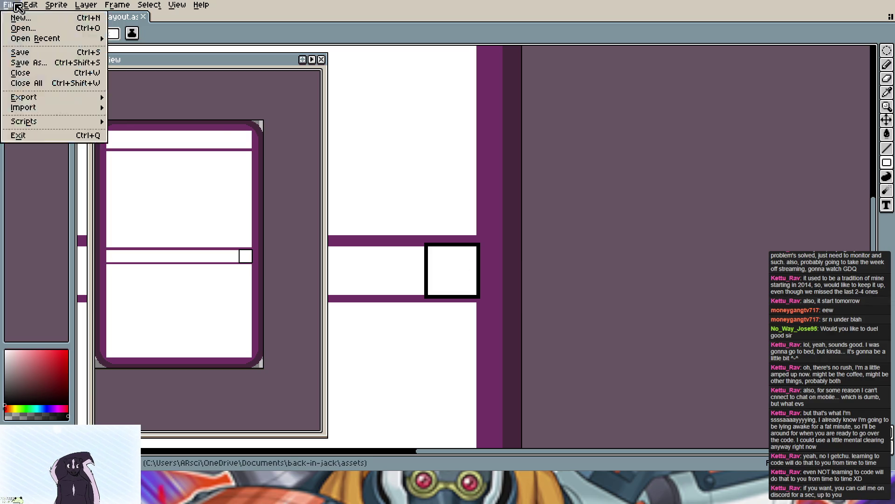
left_click(15, 7)
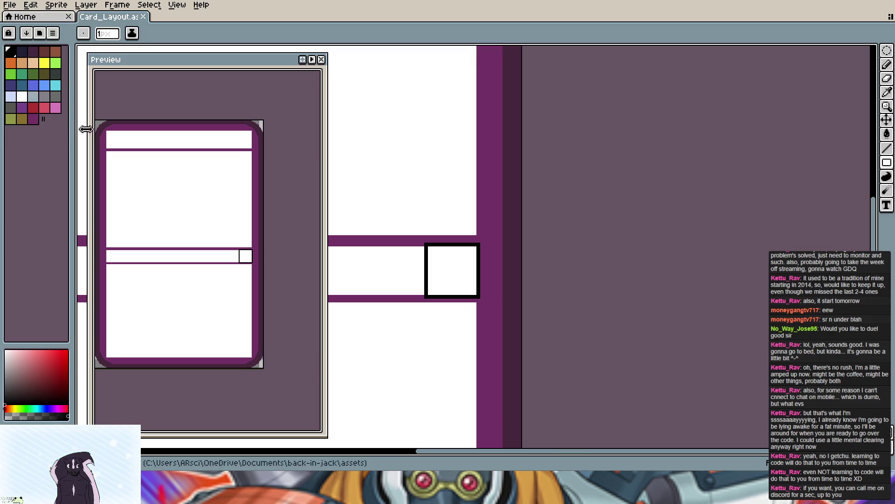
left_click(10, 5)
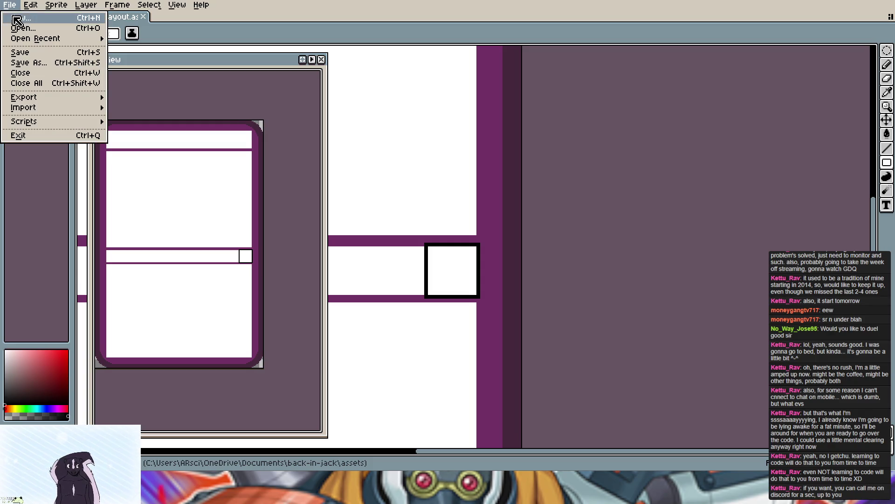
left_click(17, 20)
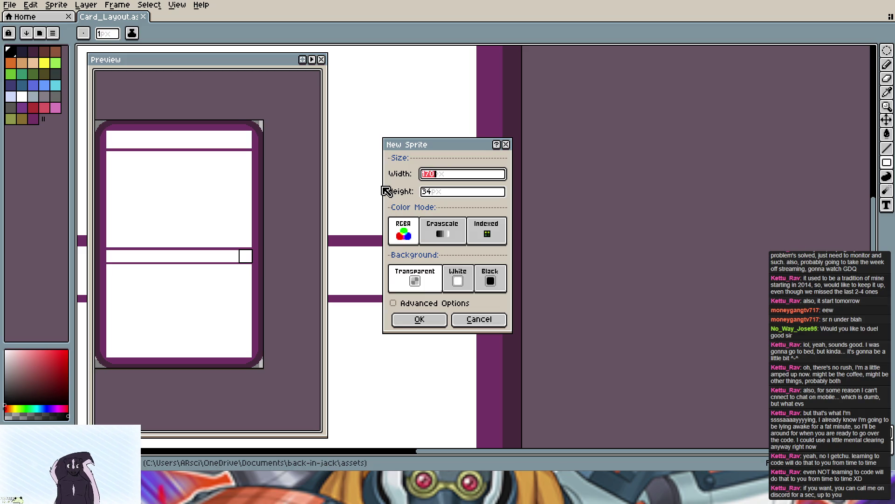
type("39")
Step: Create a new blank 39×39 sprite, Sprite-0002
left_click(436, 192)
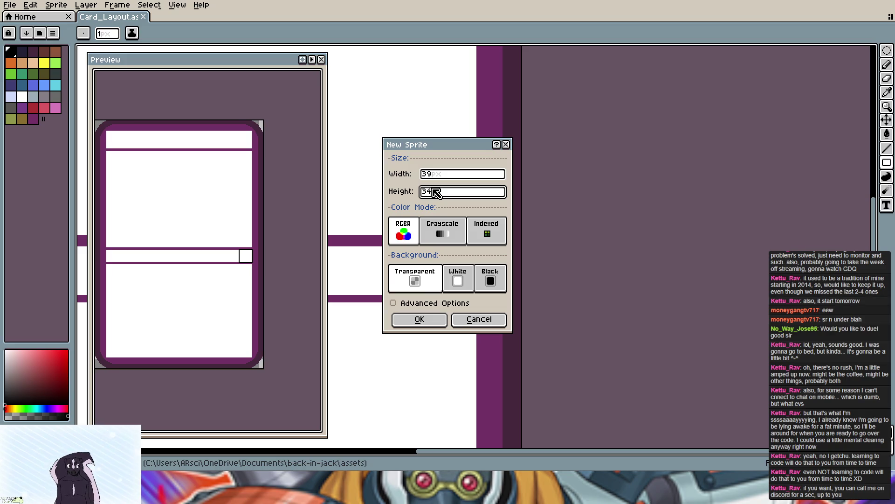
type("9")
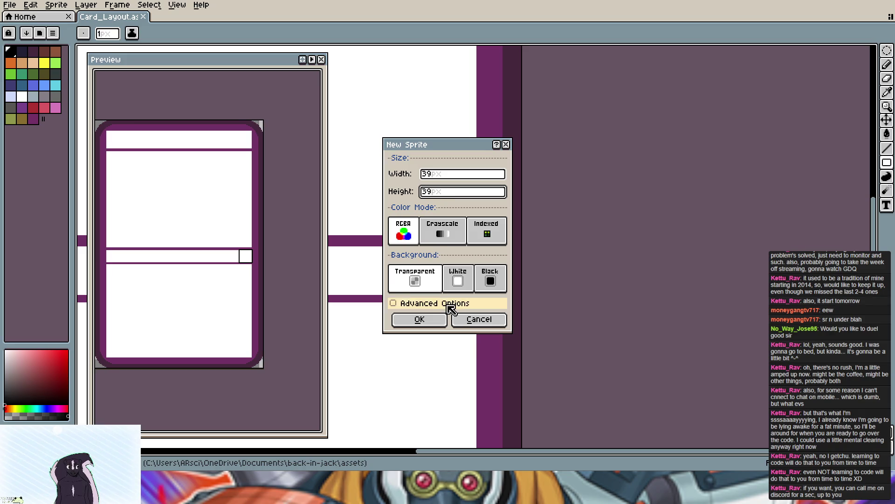
left_click(437, 321)
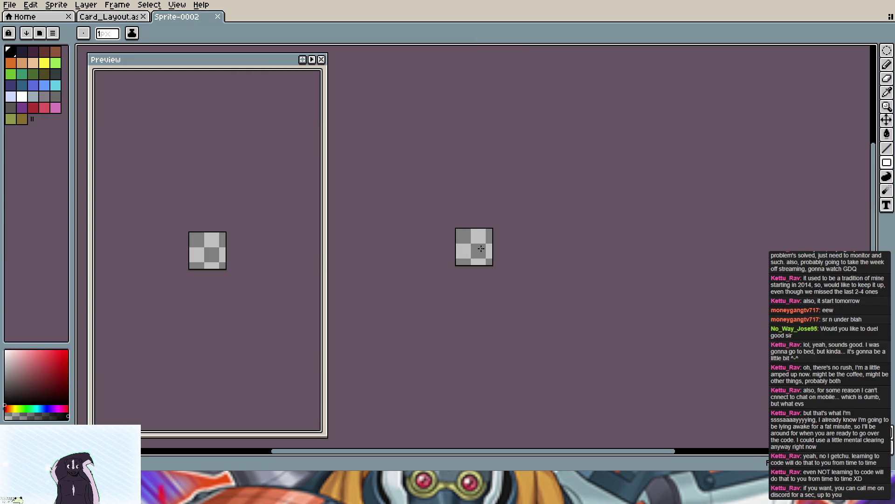
scroll(478, 249, "up", 2)
scroll(478, 257, "up", 1)
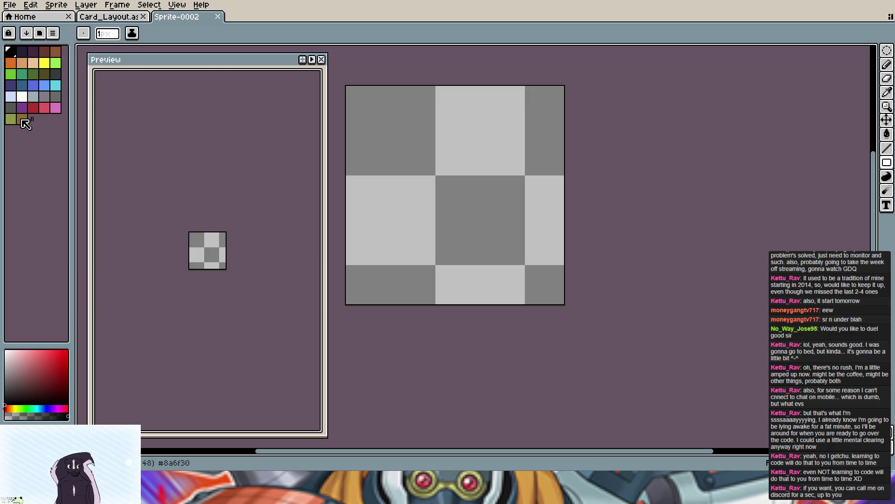
Step: Draw a brownish-gold circle spanning the whole sprite and fill it solid
left_click(26, 123)
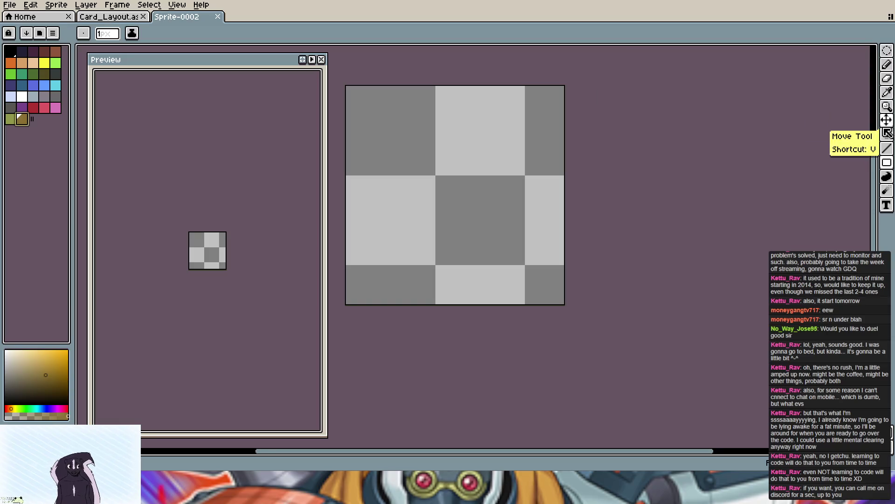
mouse_move(887, 162)
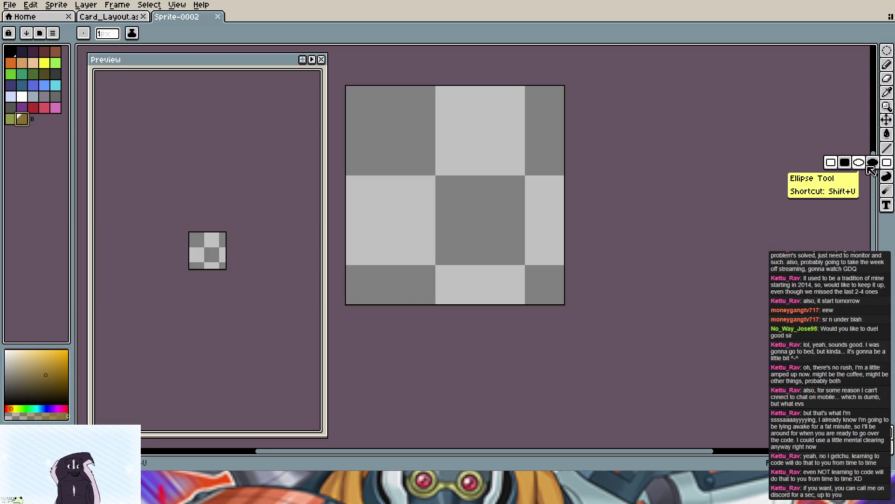
left_click(872, 163)
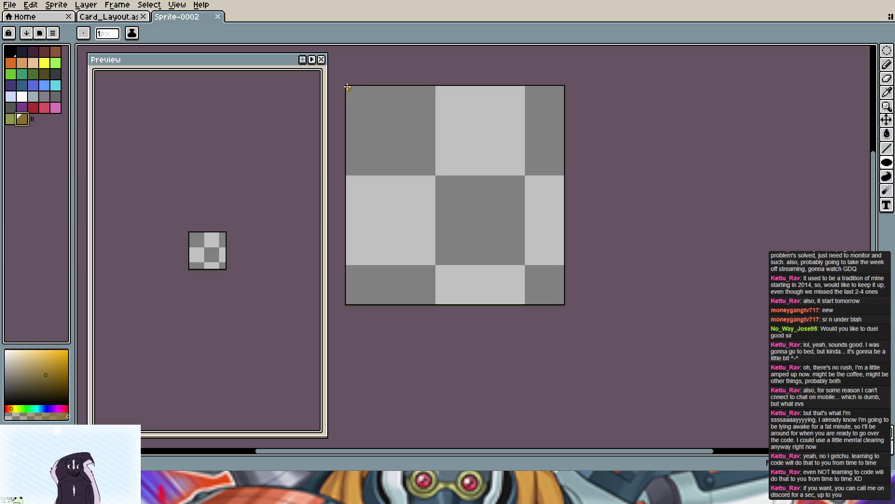
left_click_drag(347, 87, 562, 301)
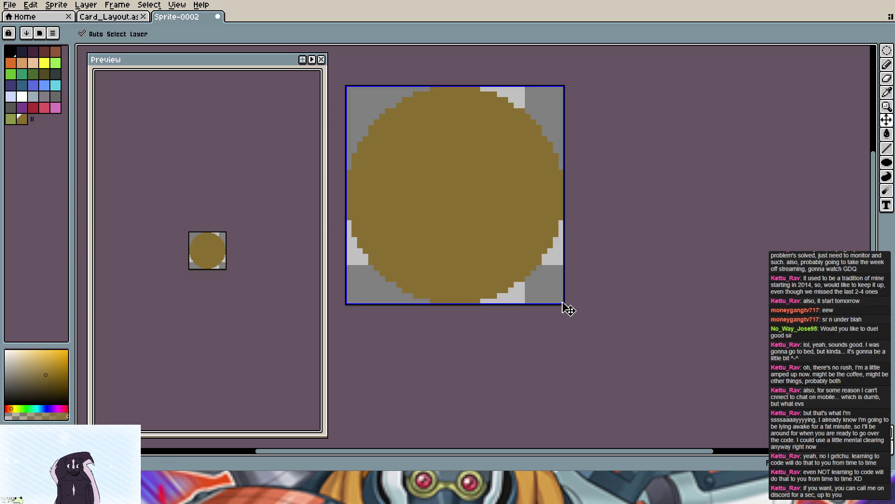
key("ctrl+z")
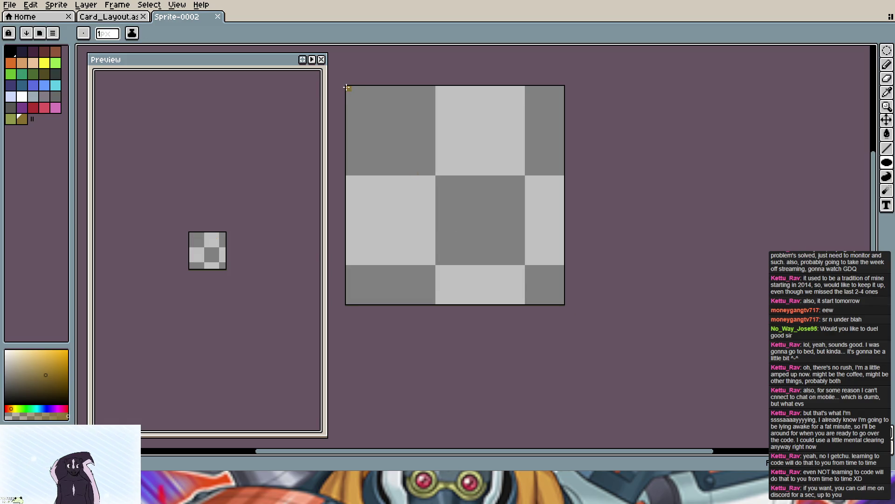
left_click_drag(348, 87, 561, 302)
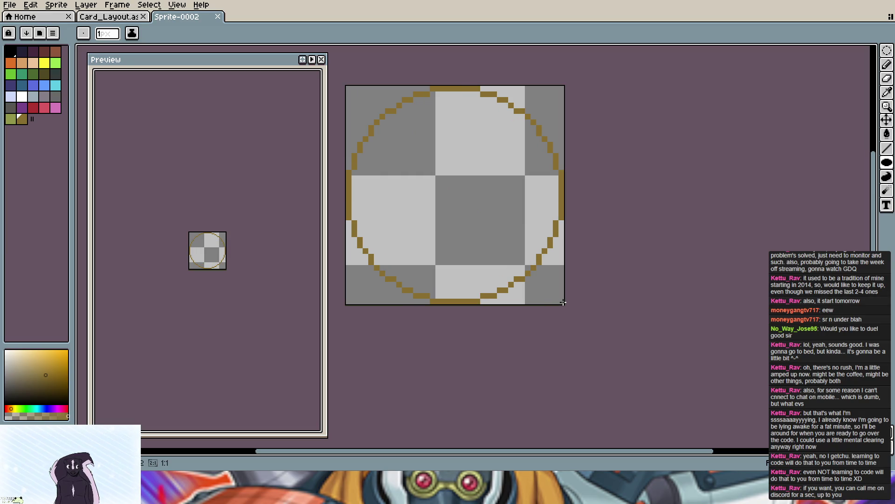
mouse_move(562, 302)
left_mouse_down()
mouse_move(572, 305)
mouse_move(562, 301)
left_mouse_up()
key("shift+u")
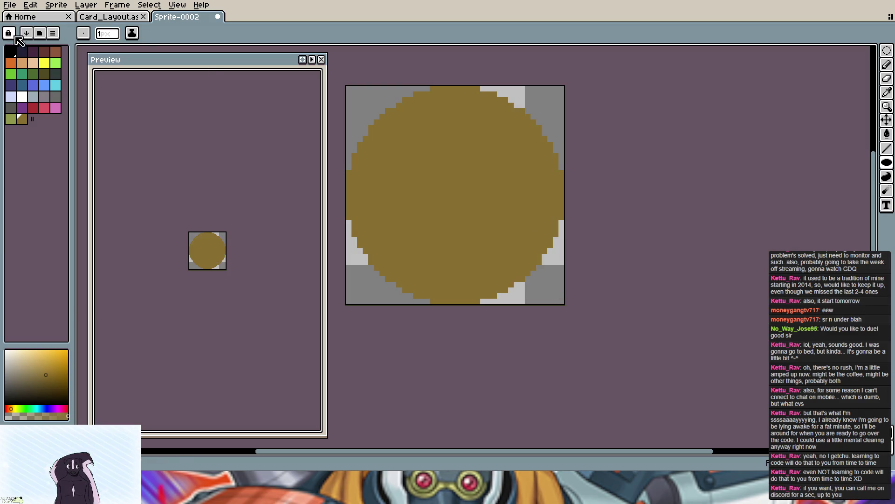
Step: Try a bright yellow inner circle with a fill, then undo both
left_click(50, 67)
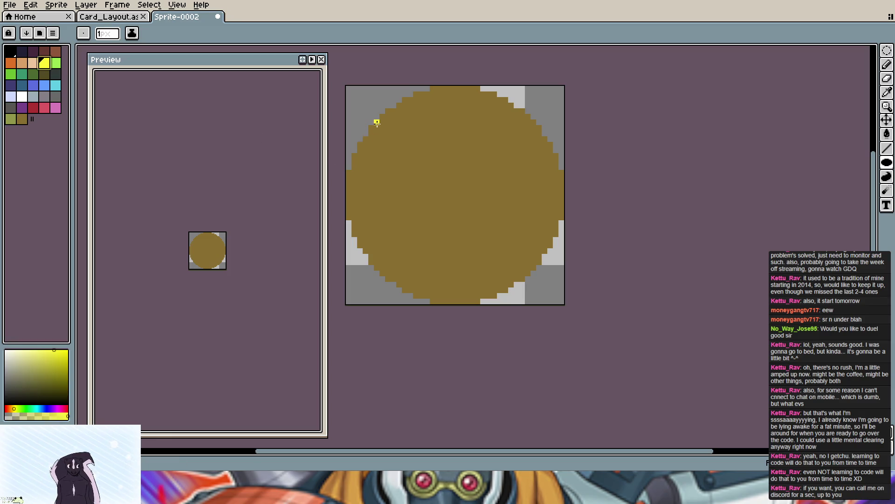
left_click_drag(382, 116, 534, 278)
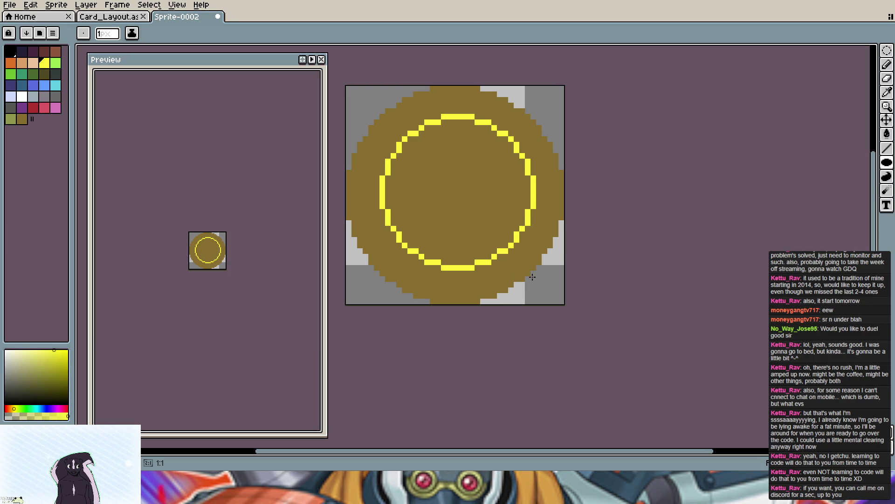
left_click_drag(532, 277, 539, 288)
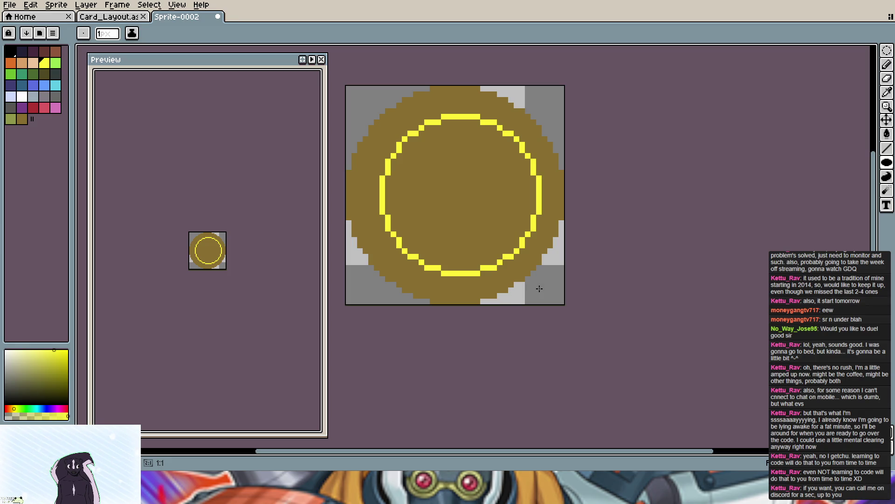
key("g")
key("ctrl+z")
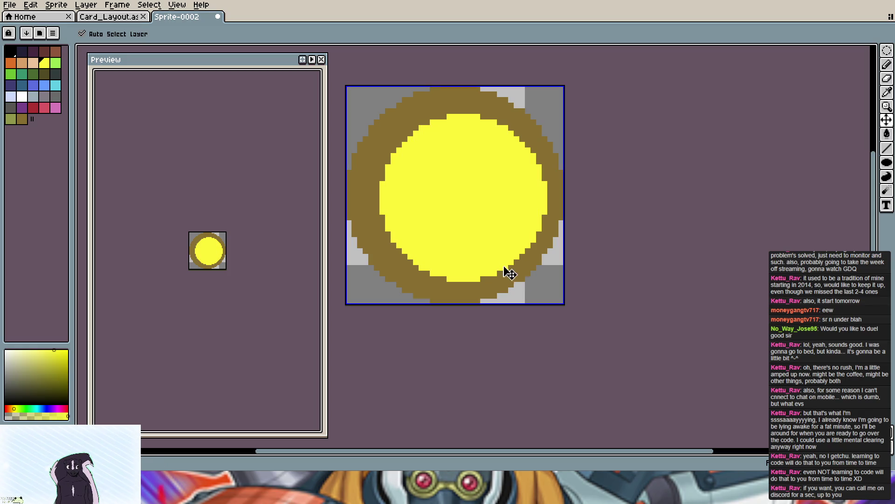
key("ctrl+z")
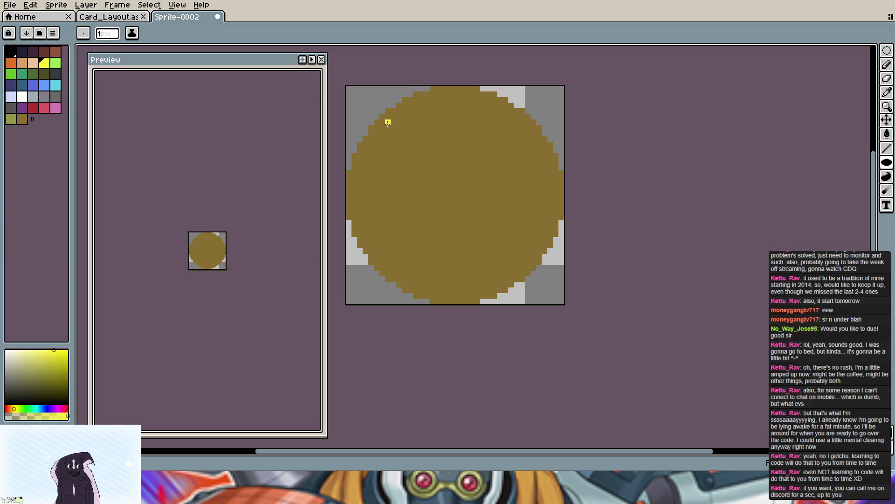
Step: Redraw a yellow circle outline inside the disc and fill its inside
left_click_drag(392, 128, 497, 236)
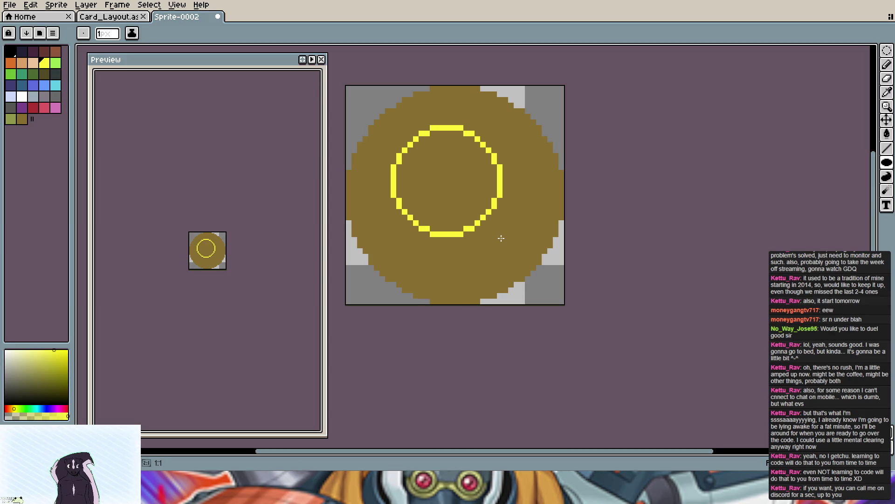
left_click(448, 182)
Step: Undo the fill, add short black marks on the upper-left and lower-right rim, and draw a filled yellow centre
key("ctrl+z")
key("ctrl+z")
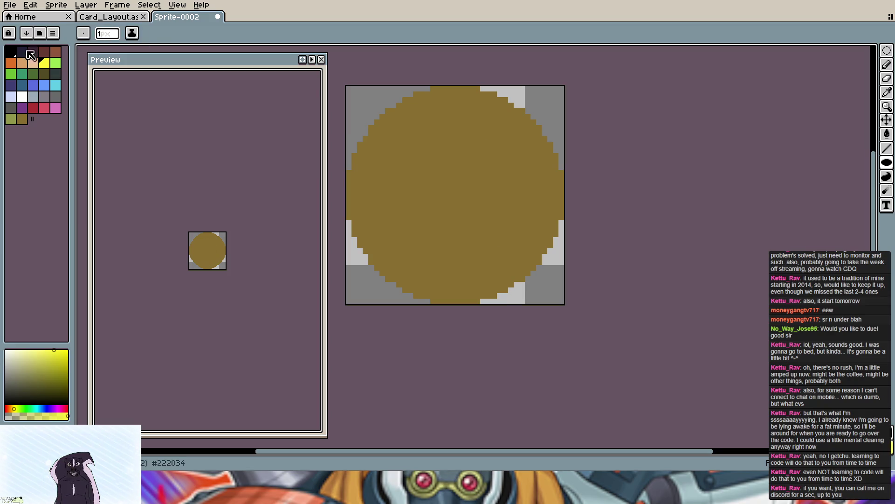
left_click(10, 51)
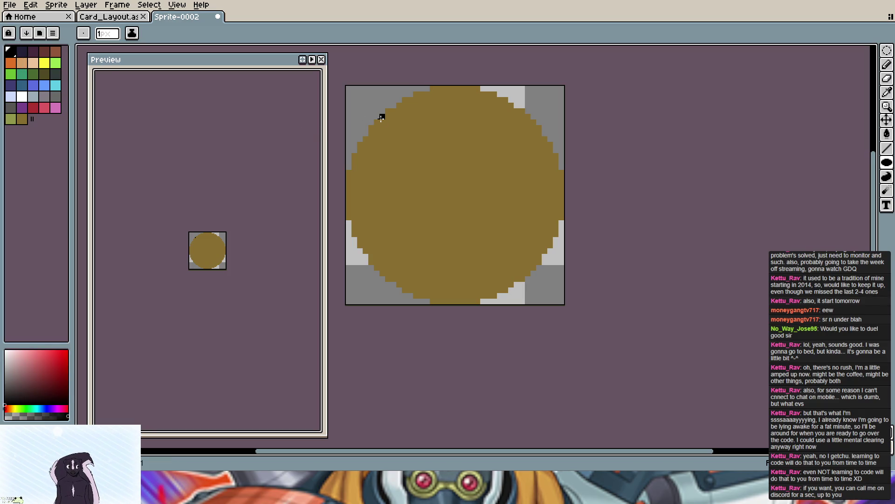
left_click_drag(387, 122, 392, 127)
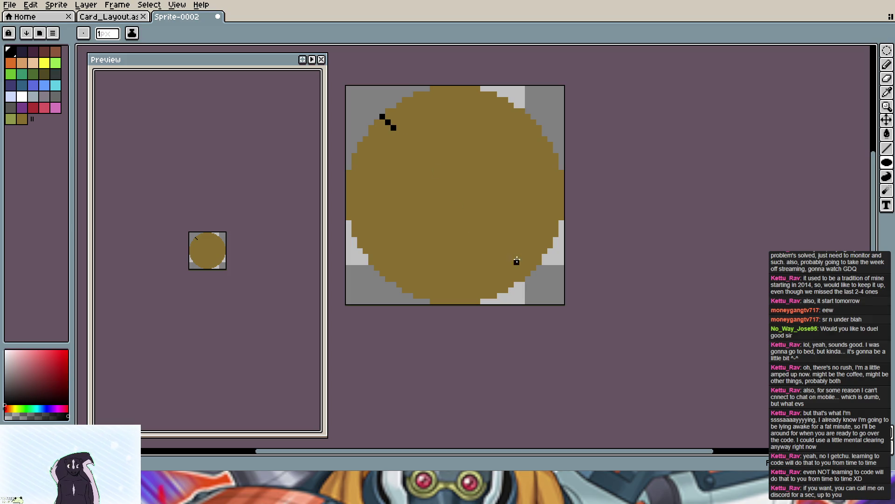
left_click_drag(528, 272, 517, 263)
left_click(44, 64)
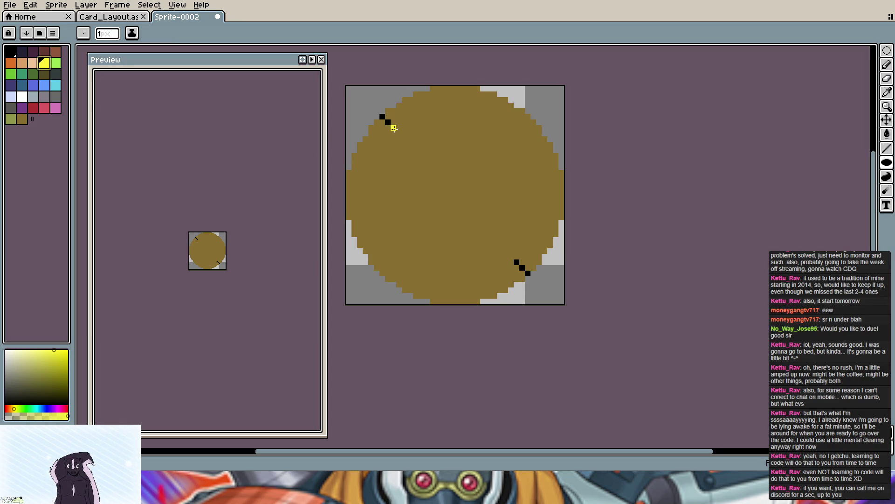
mouse_move(394, 128)
left_mouse_down()
mouse_move(528, 273)
mouse_move(517, 264)
left_mouse_up()
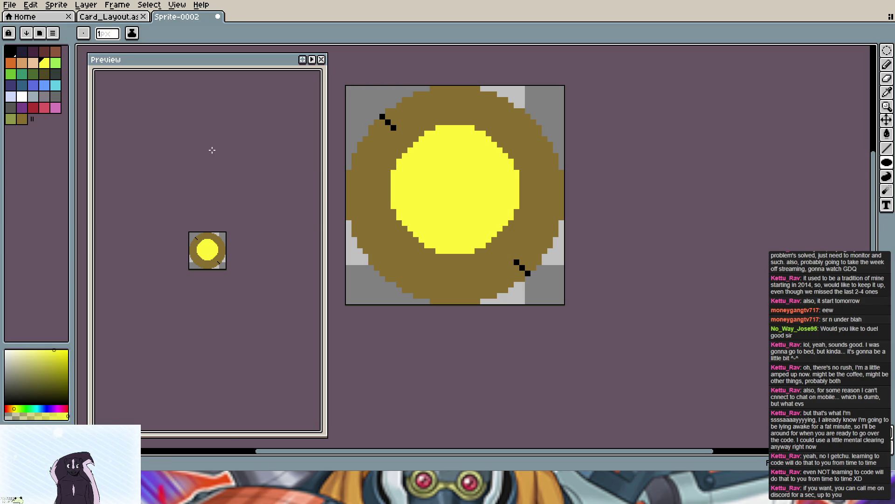
left_click(11, 52)
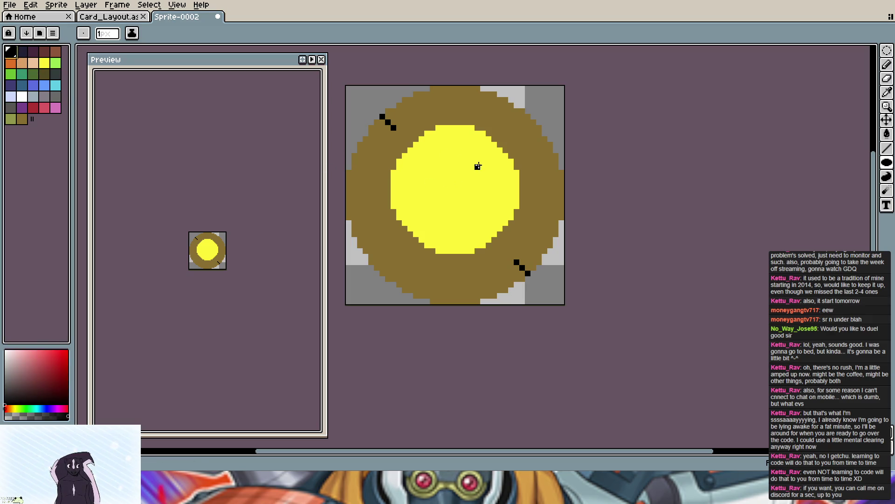
mouse_move(483, 166)
left_mouse_down()
mouse_move(467, 156)
mouse_move(447, 155)
mouse_move(438, 166)
left_mouse_up()
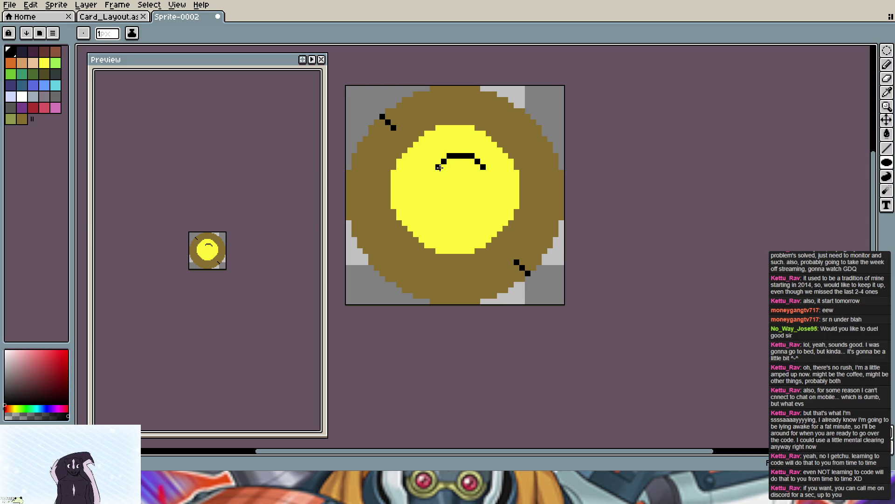
key("v")
key("ctrl+z")
key("ctrl+z")
key("ctrl+z")
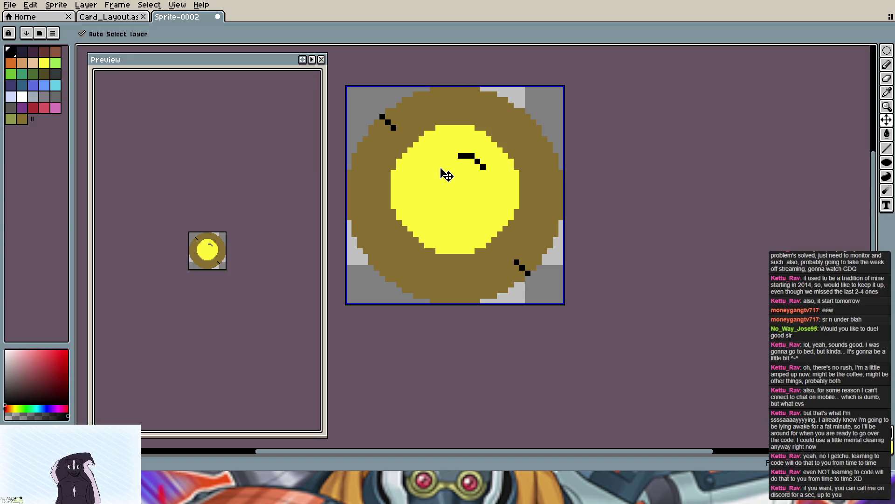
key("ctrl+z")
key("ctrl+z")
key("b")
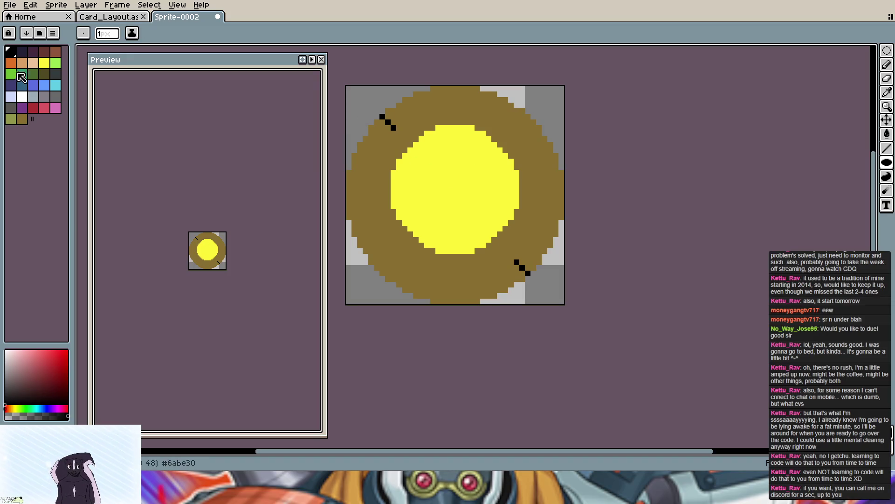
Step: Cover the old upper-left and lower-right black marks with the brown rim colour
left_click(21, 118)
left_click(382, 119)
left_click(388, 124)
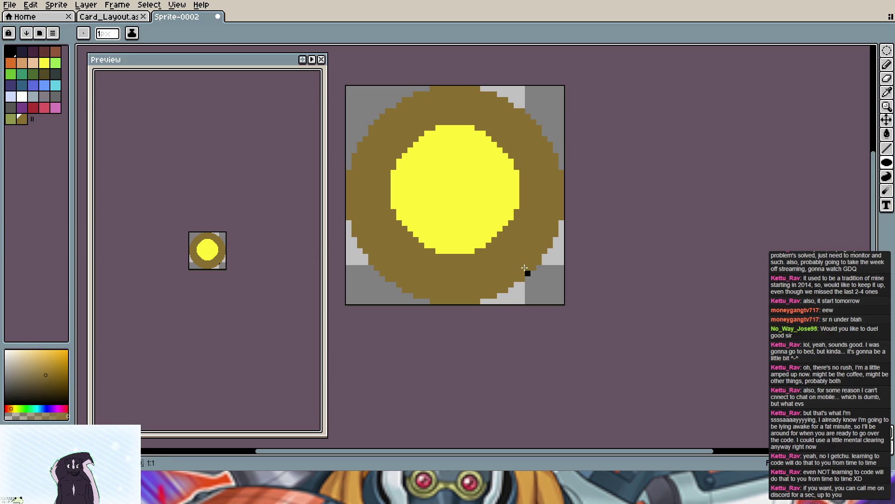
left_click(517, 262)
left_click(525, 271)
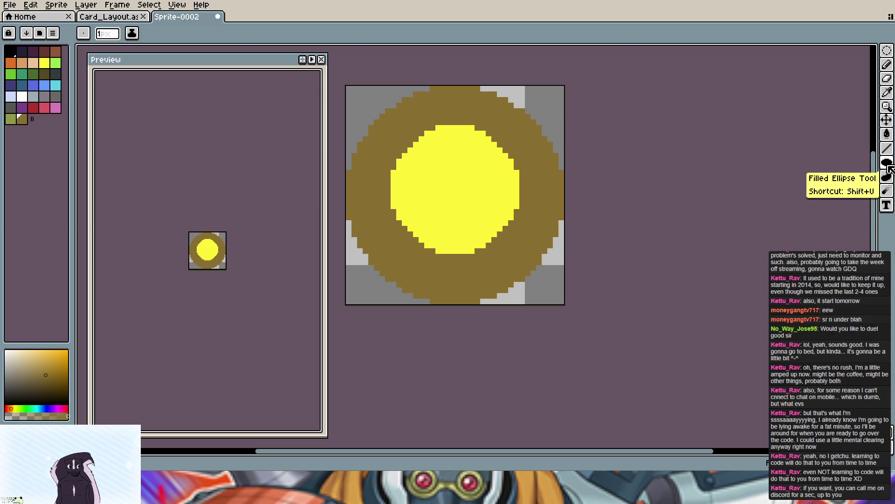
Step: Draw long black diagonal lines across both rims and touch up the centre's edge with yellow
left_click(11, 53)
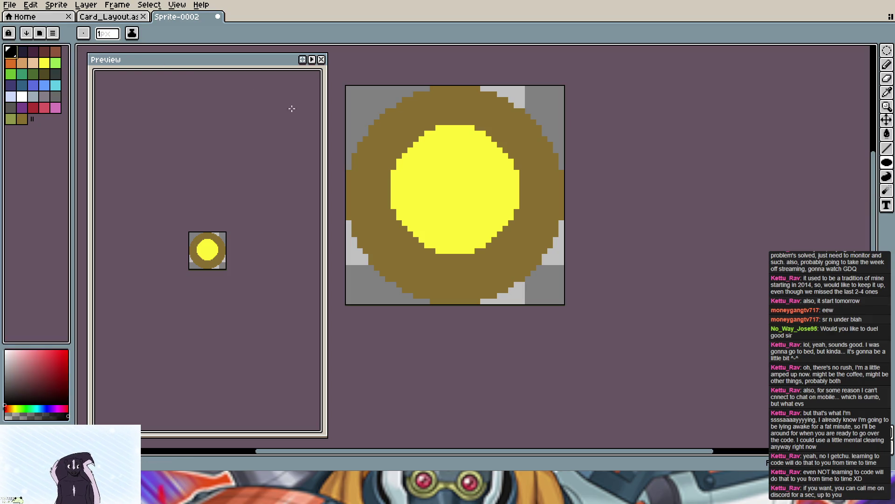
left_click(383, 118)
left_click_drag(391, 125, 410, 144)
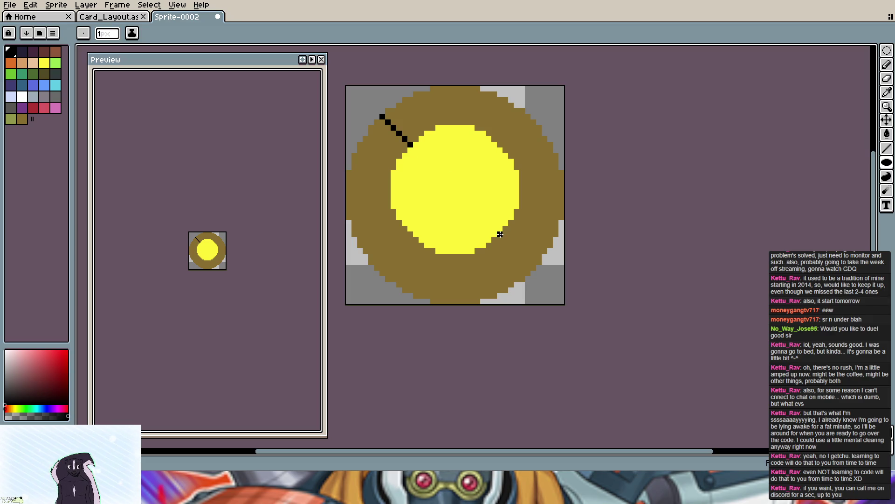
left_click_drag(499, 234, 533, 268)
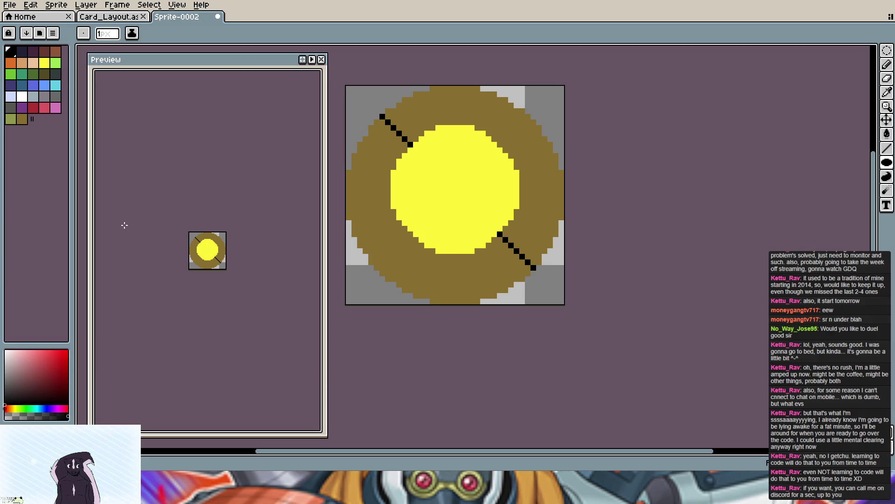
left_click(51, 67)
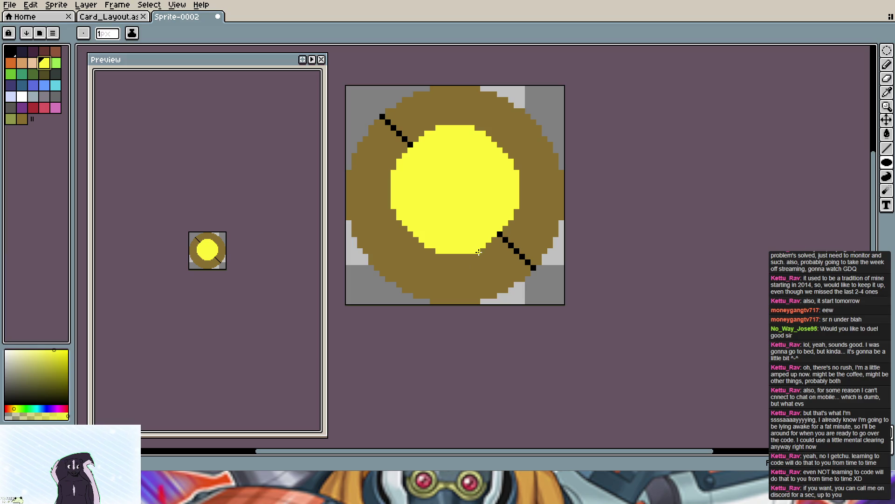
left_click(499, 236)
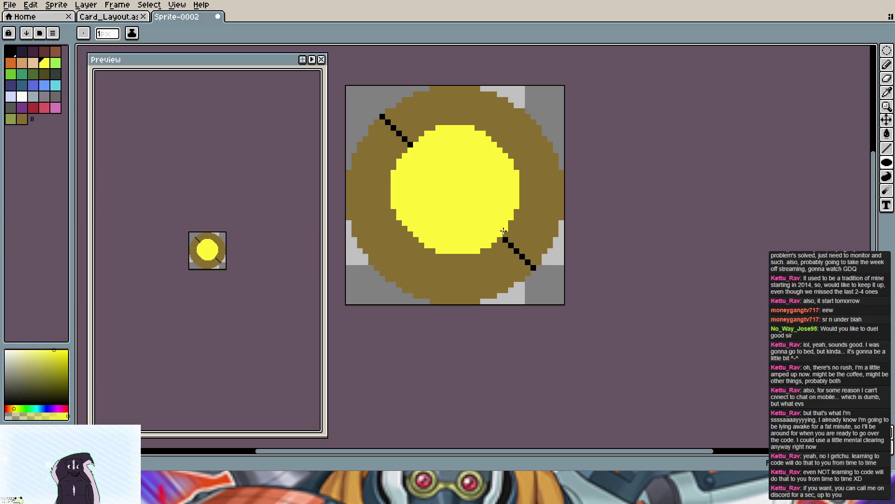
left_click_drag(505, 229, 517, 210)
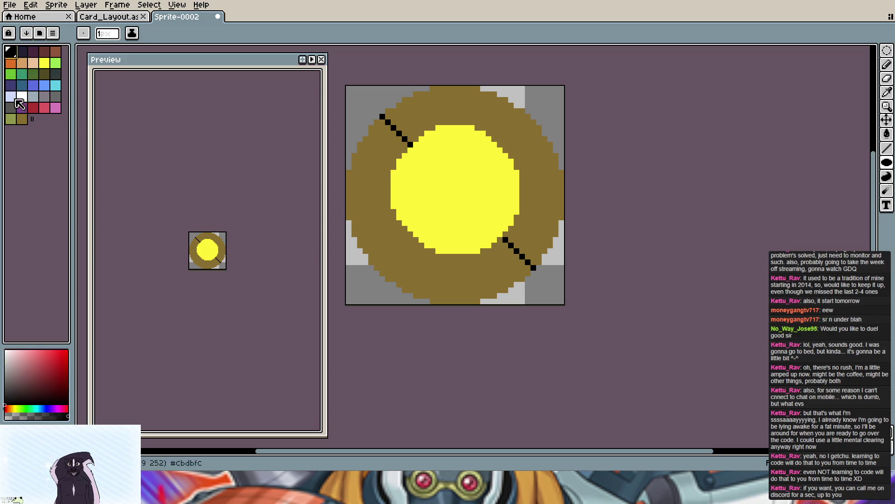
Step: Paint over the black rim lines with the brown swatch, leaving a clean brown disc
left_click(22, 119)
left_click_drag(384, 118, 411, 144)
left_click_drag(513, 242, 532, 268)
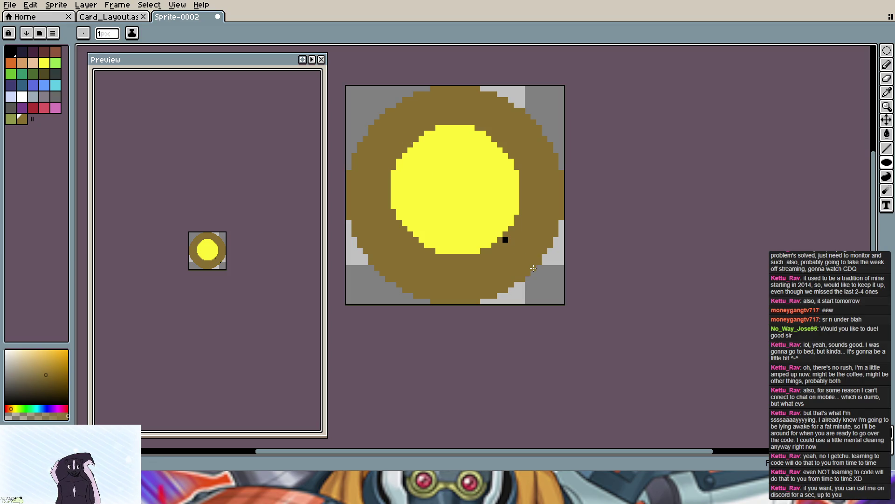
left_click(887, 149)
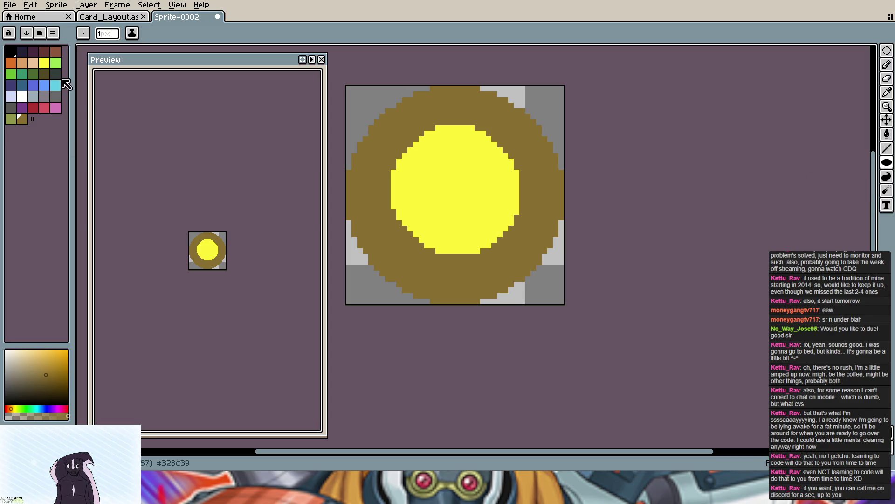
Step: Select the Rectangle tool from the toolbar's shape group
left_click(887, 163)
left_click(853, 166)
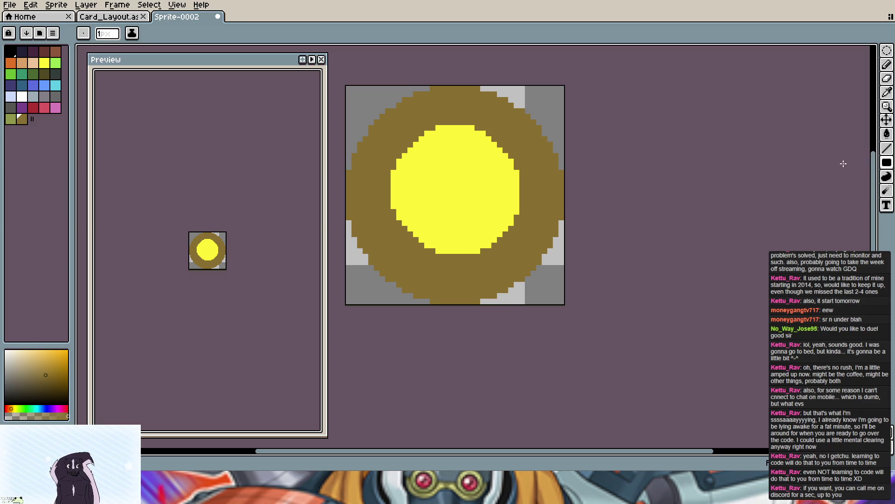
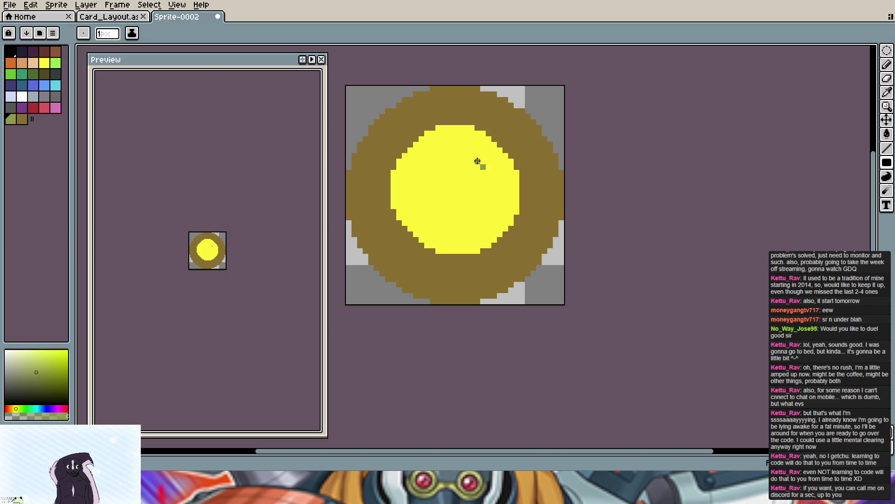
Step: Pencil a large dark-olive G across the coin's yellow face with three strokes
mouse_move(478, 161)
left_mouse_down()
mouse_move(438, 155)
mouse_move(425, 168)
mouse_move(419, 216)
left_mouse_up()
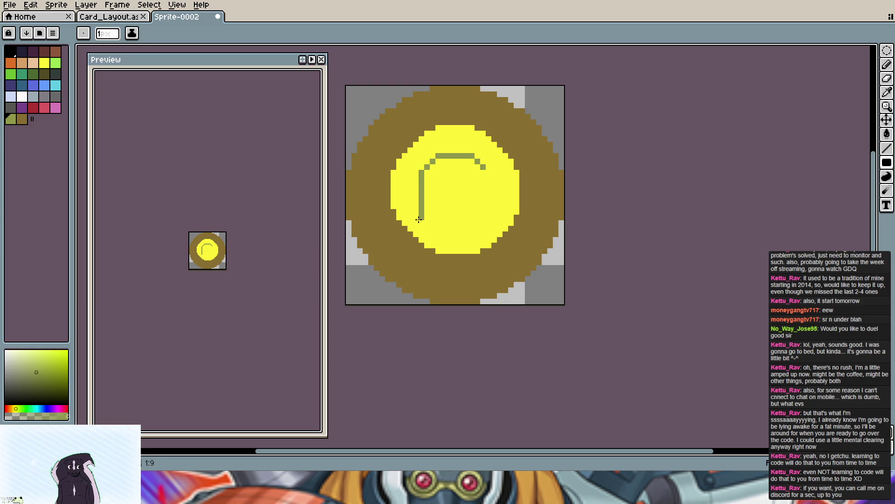
left_click_drag(420, 218, 476, 229)
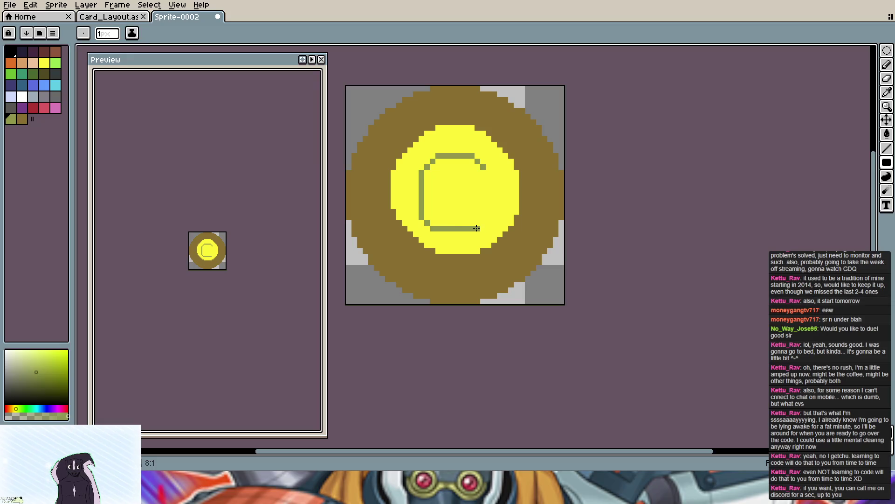
mouse_move(479, 222)
left_mouse_down()
mouse_move(477, 203)
mouse_move(492, 202)
left_mouse_up()
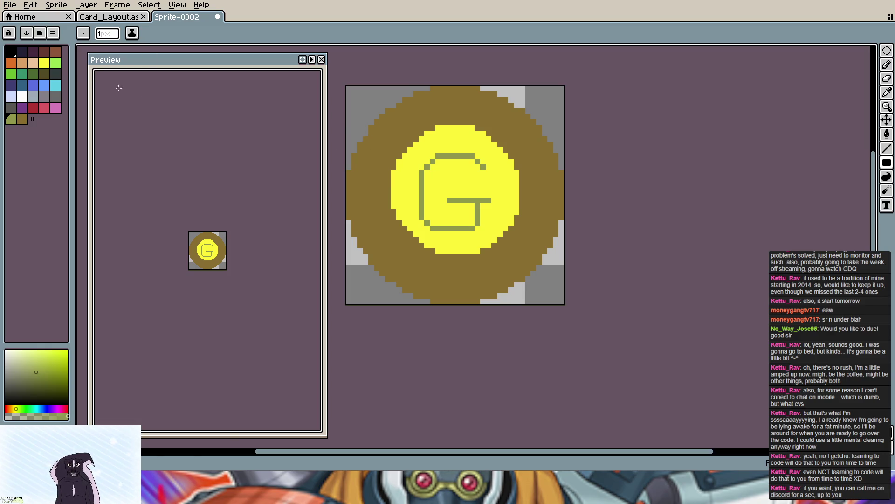
Step: With yellow selected, paint over and undo the grey G until the coin face is plain yellow
left_click(46, 67)
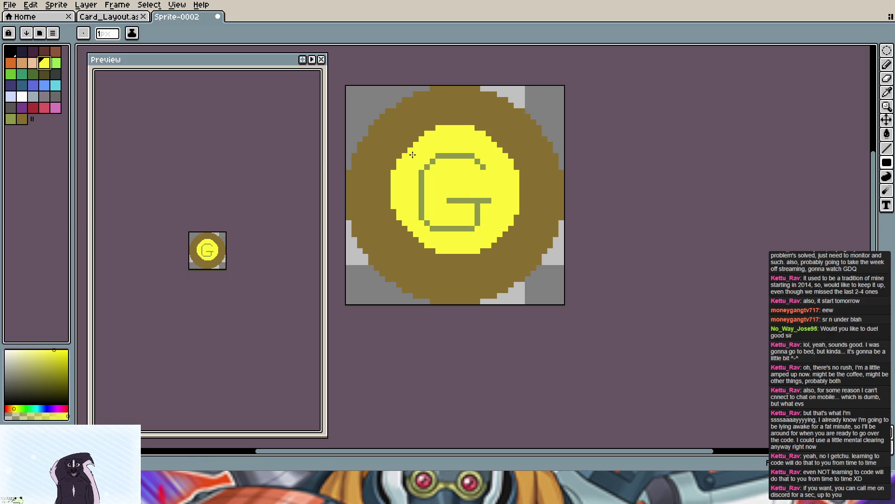
left_click_drag(430, 156, 476, 157)
left_click_drag(429, 229, 489, 229)
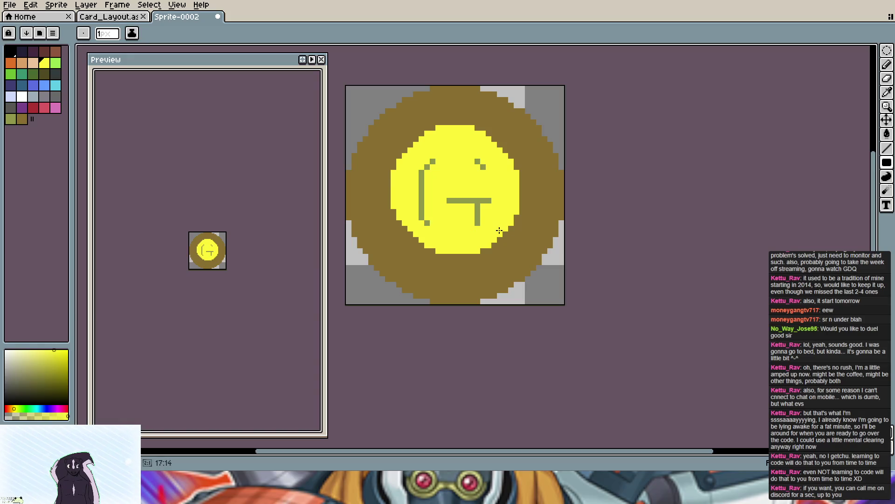
key("ctrl+z")
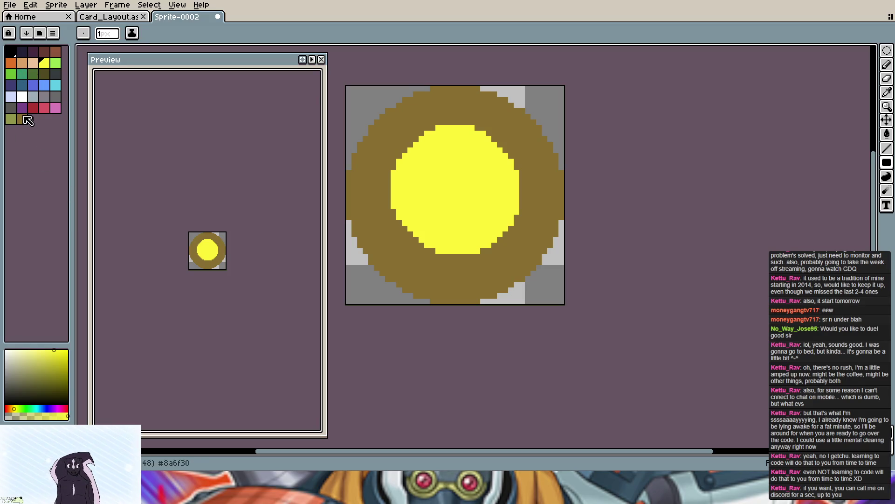
key("ctrl+z")
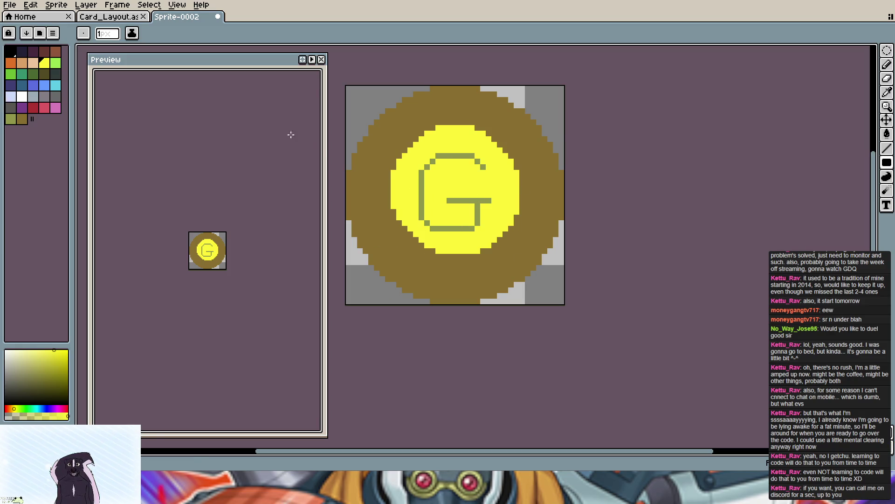
left_click_drag(424, 153, 428, 175)
key("ctrl+z")
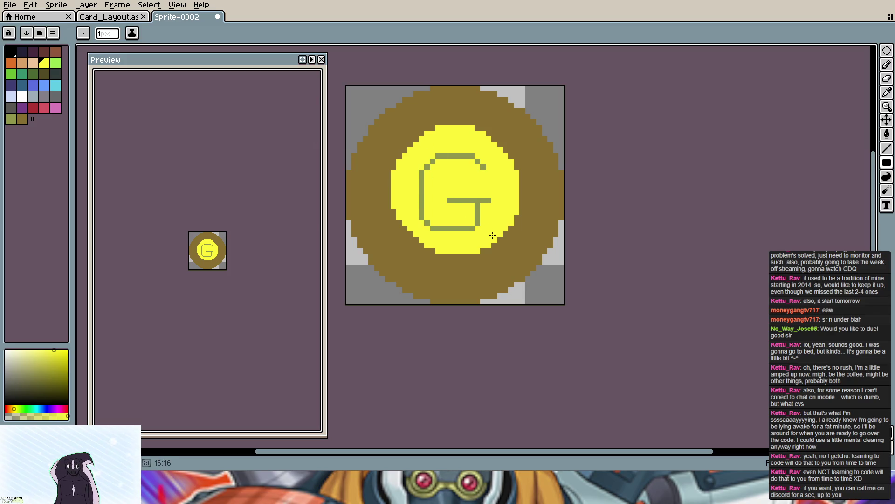
key("ctrl+y")
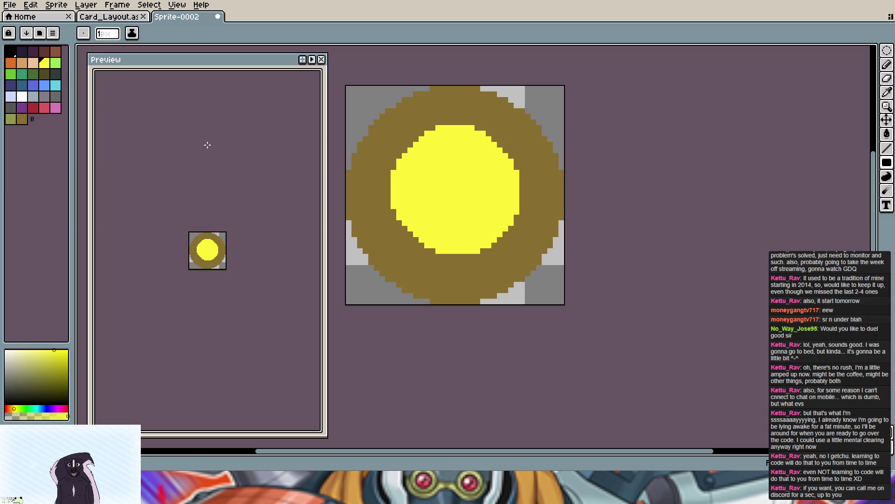
Step: Pencil a small yellow G onto the left side of the brown rim
mouse_move(366, 190)
left_mouse_down()
mouse_move(359, 202)
mouse_move(348, 190)
mouse_move(353, 178)
mouse_move(376, 179)
mouse_move(354, 178)
left_mouse_up()
Step: Nudge the rim G and redraw its lower curve, U stroke and top bar
left_click(355, 177)
left_click(360, 176)
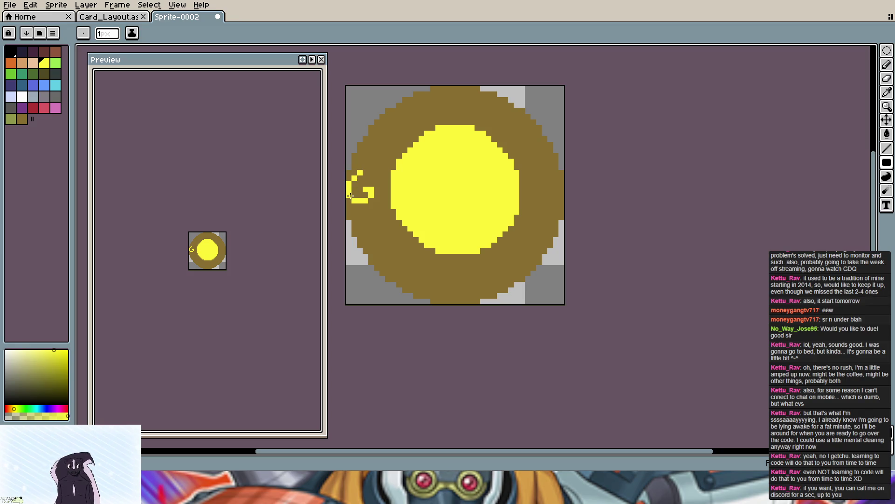
key("v")
left_click_drag(359, 183, 378, 203)
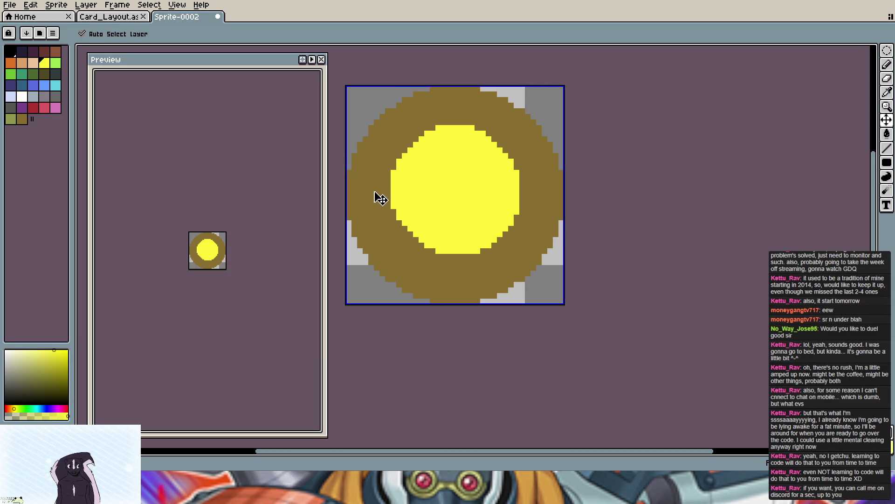
key("b")
mouse_move(376, 189)
left_mouse_down()
mouse_move(377, 201)
mouse_move(359, 205)
left_mouse_up()
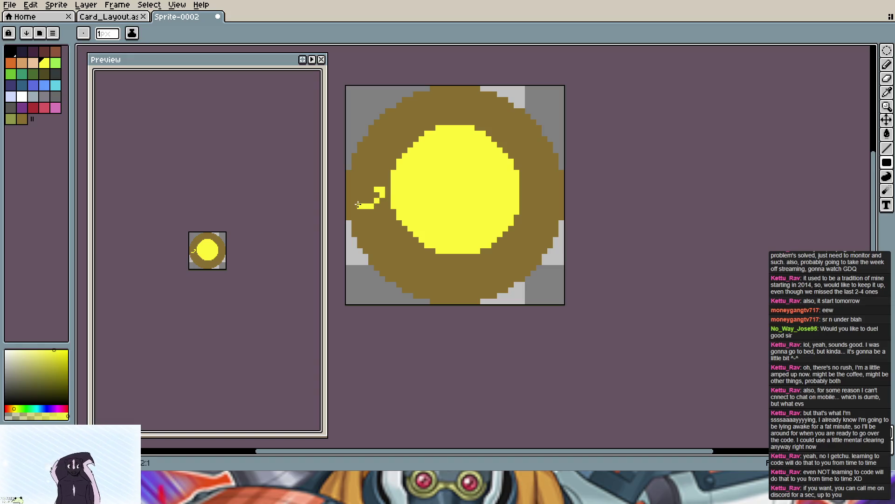
left_click_drag(358, 205, 355, 173)
left_click_drag(358, 179, 381, 174)
Step: Undo stray strokes and add the final pixels to complete the rounder rim G
key("v")
key("ctrl+z")
key("ctrl+z")
key("ctrl+z")
key("ctrl+z")
key("ctrl+z")
key("ctrl+z")
key("ctrl+z")
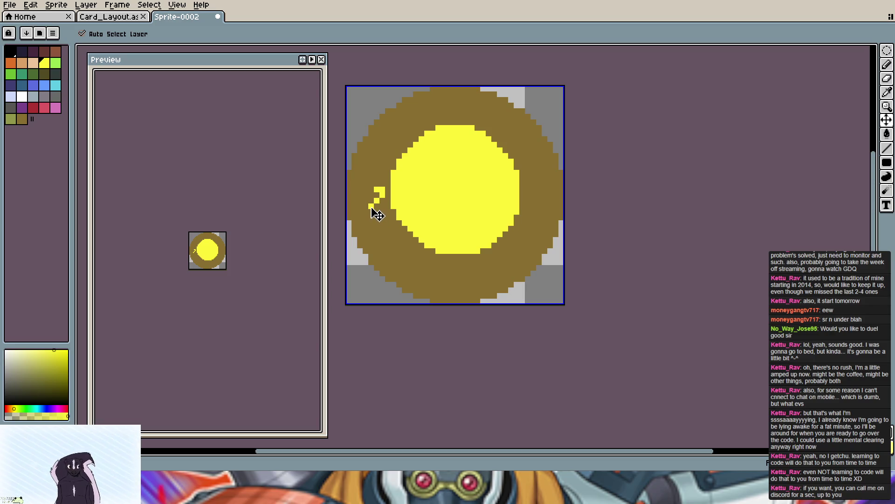
key("b")
mouse_move(360, 201)
left_mouse_down()
mouse_move(359, 179)
mouse_move(371, 173)
mouse_move(371, 196)
mouse_move(368, 190)
left_mouse_up()
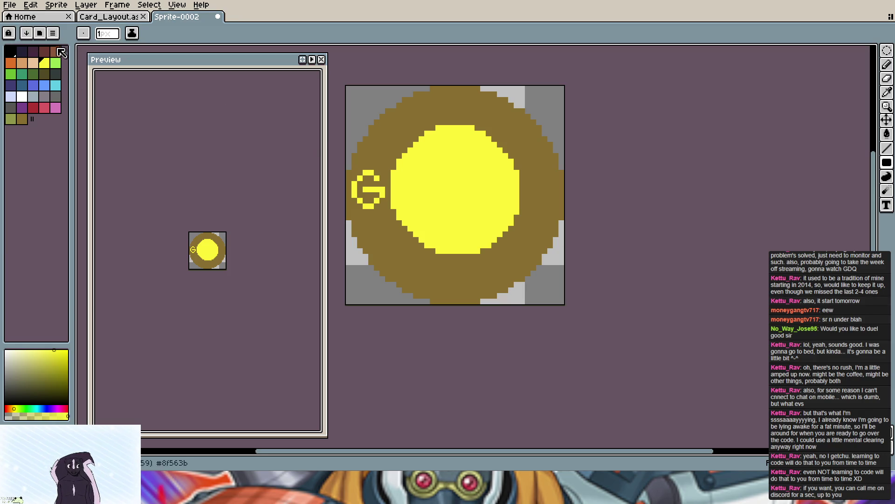
left_click(10, 5)
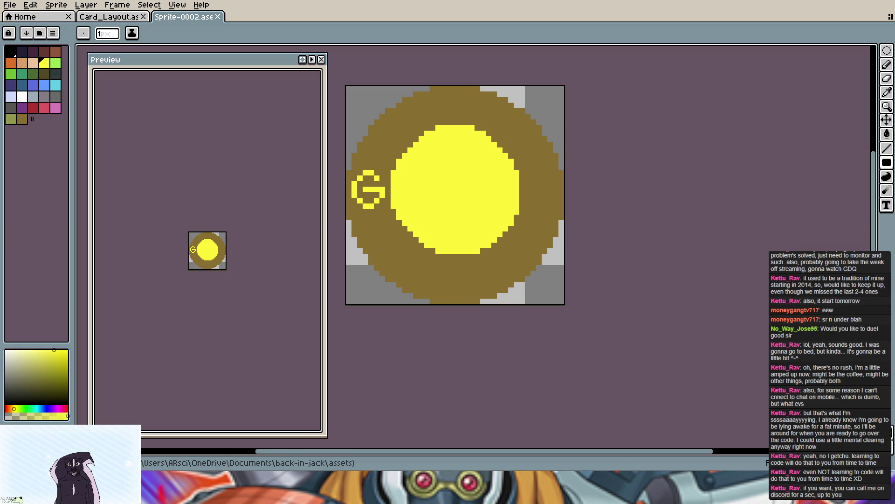
Step: Switch to the Card_Layout file after saving the coin as Sprite-0002.ase
left_click(97, 18)
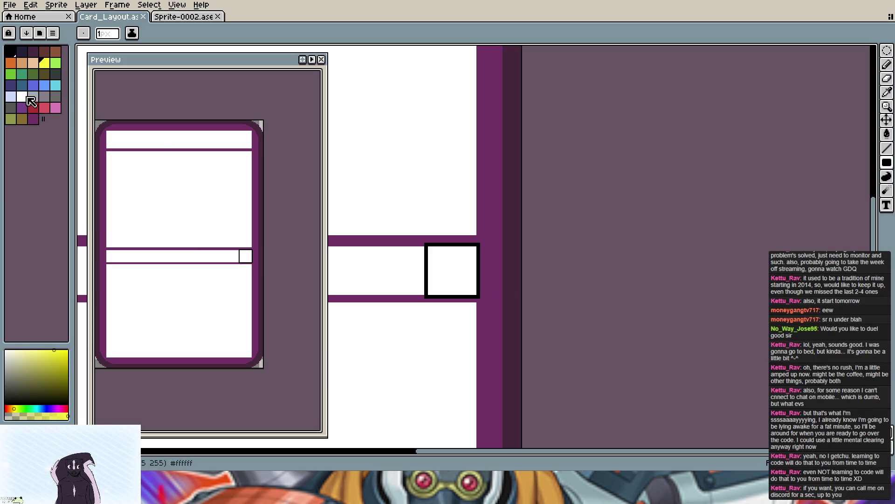
Step: Pick white, keep the black square outline, and pan to the card's header and upper panel
left_click(22, 98)
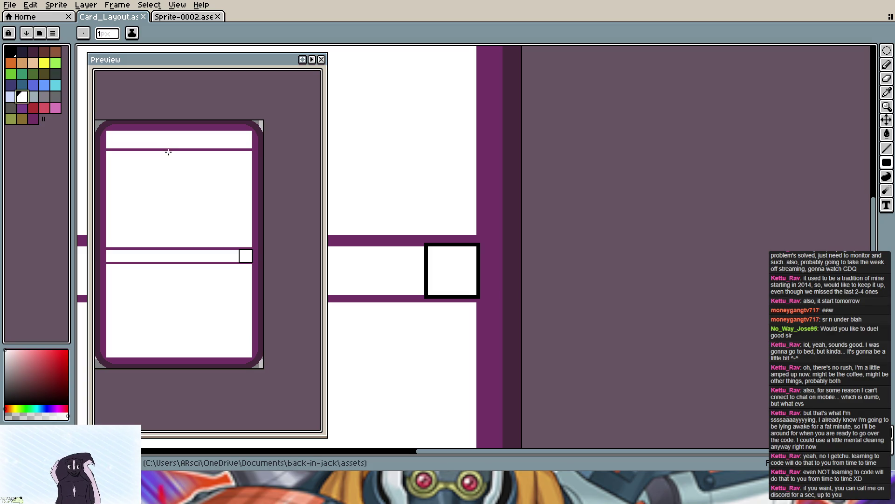
left_click_drag(167, 153, 169, 184)
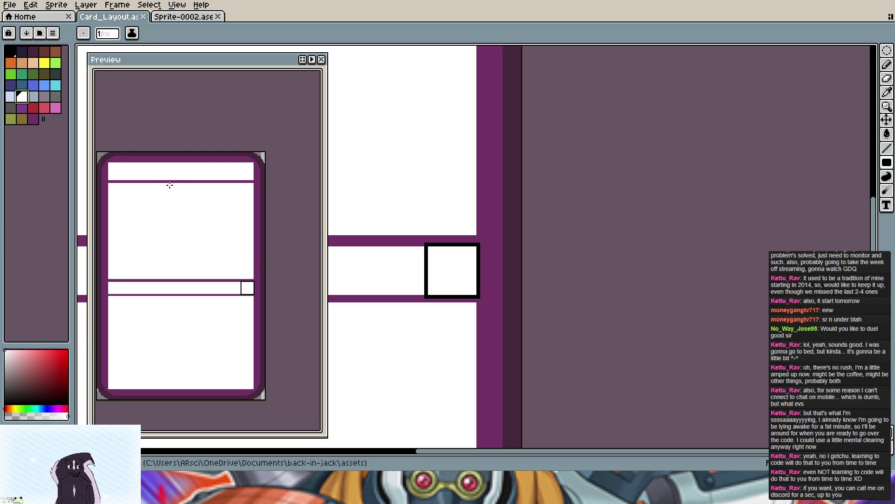
key("ctrl+z")
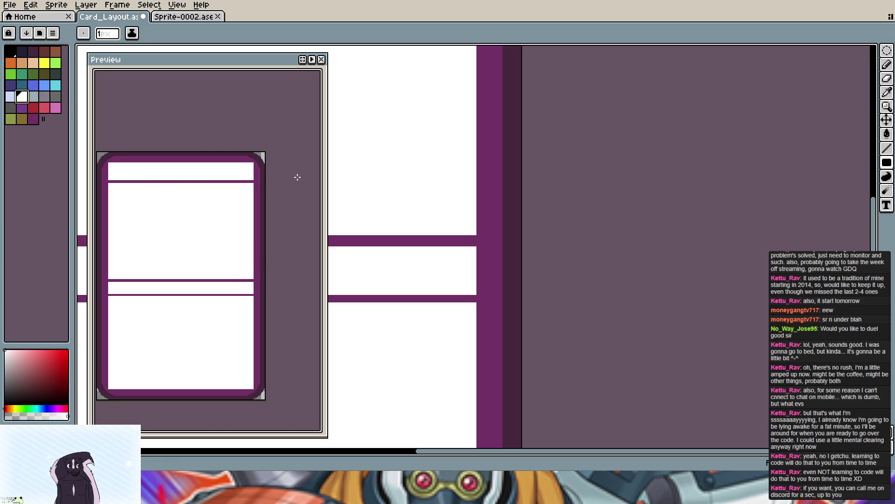
key("ctrl+y")
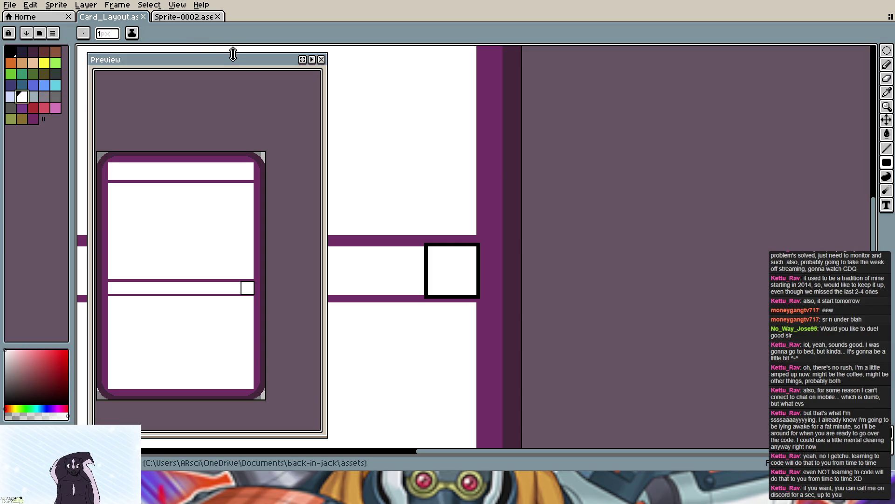
middle_click(559, 204)
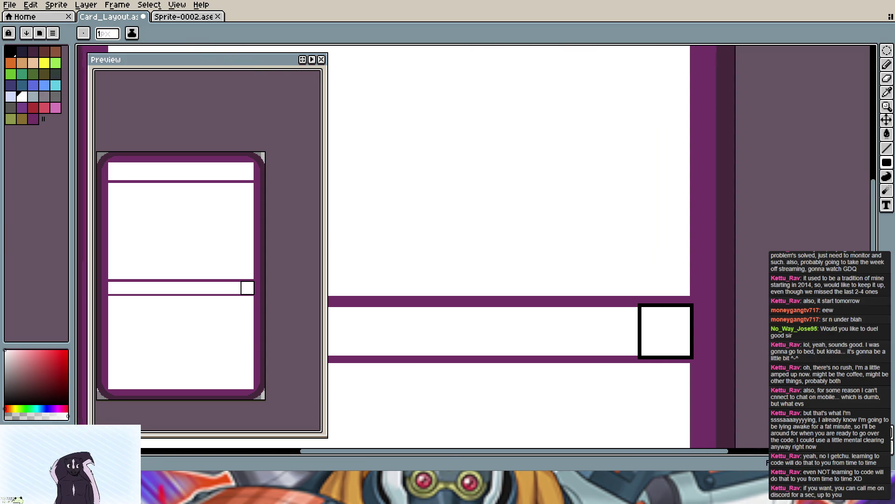
scroll(474, 210, "down", 2)
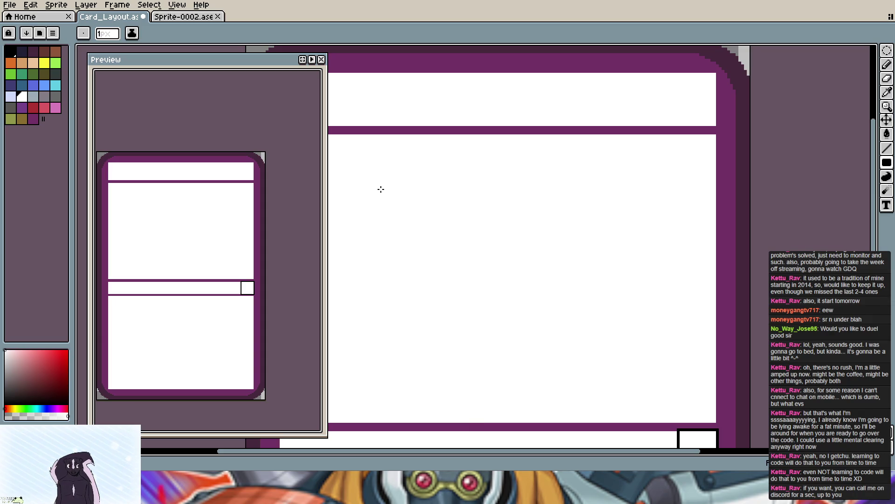
Step: Fill a thin white rectangle down the main panel's right edge into the purple border
key("v")
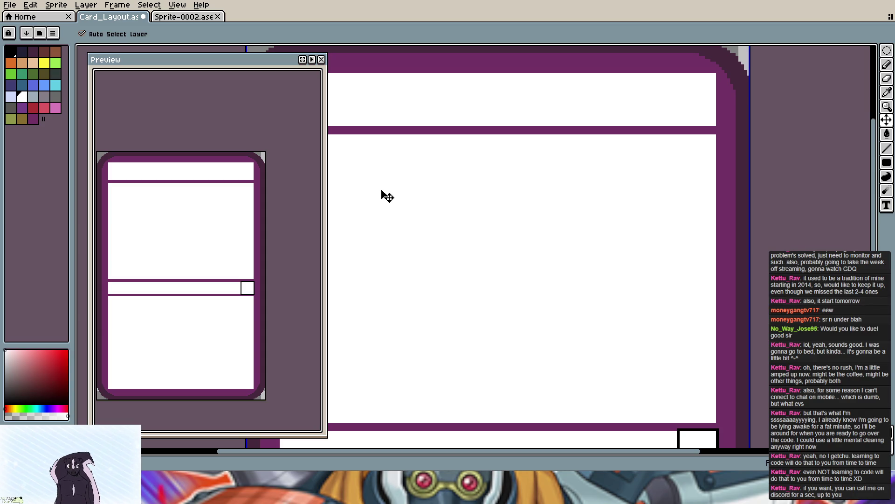
key("b")
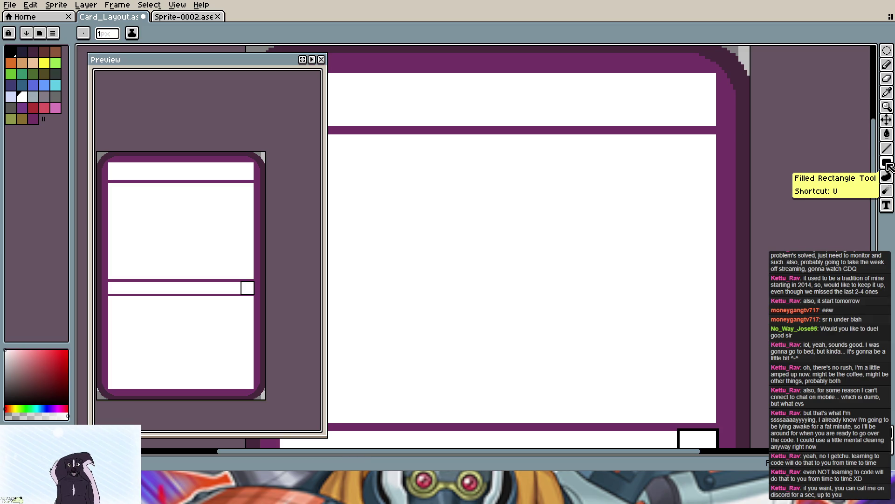
left_click(887, 165)
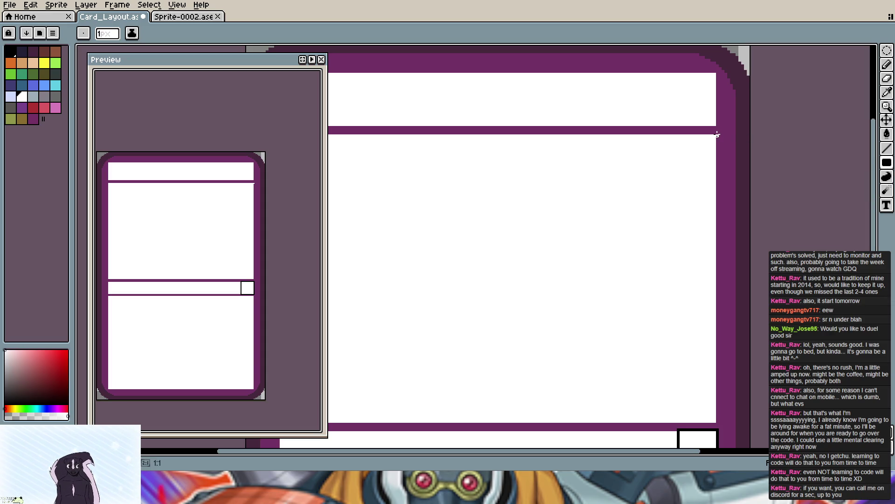
left_click_drag(718, 135, 716, 404)
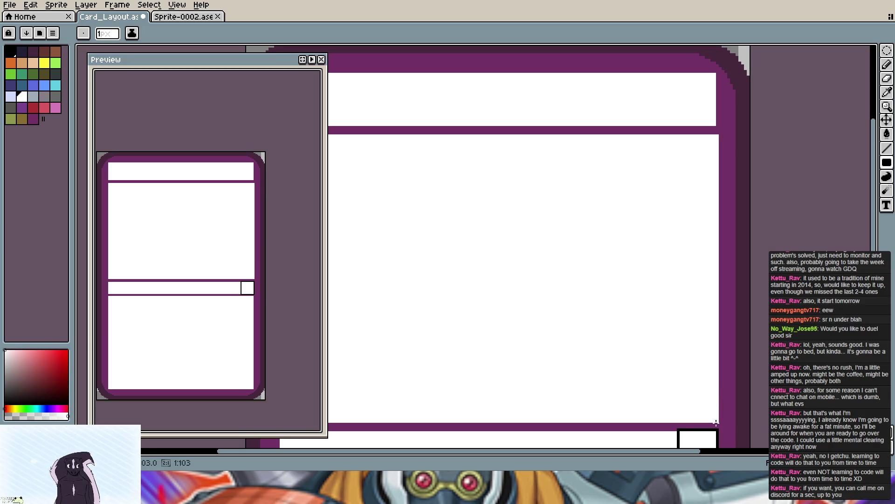
left_click_drag(715, 404, 719, 422)
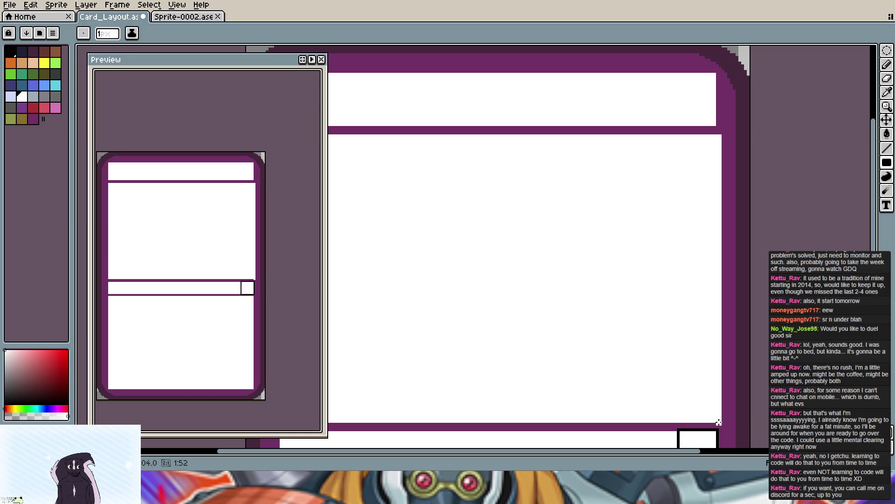